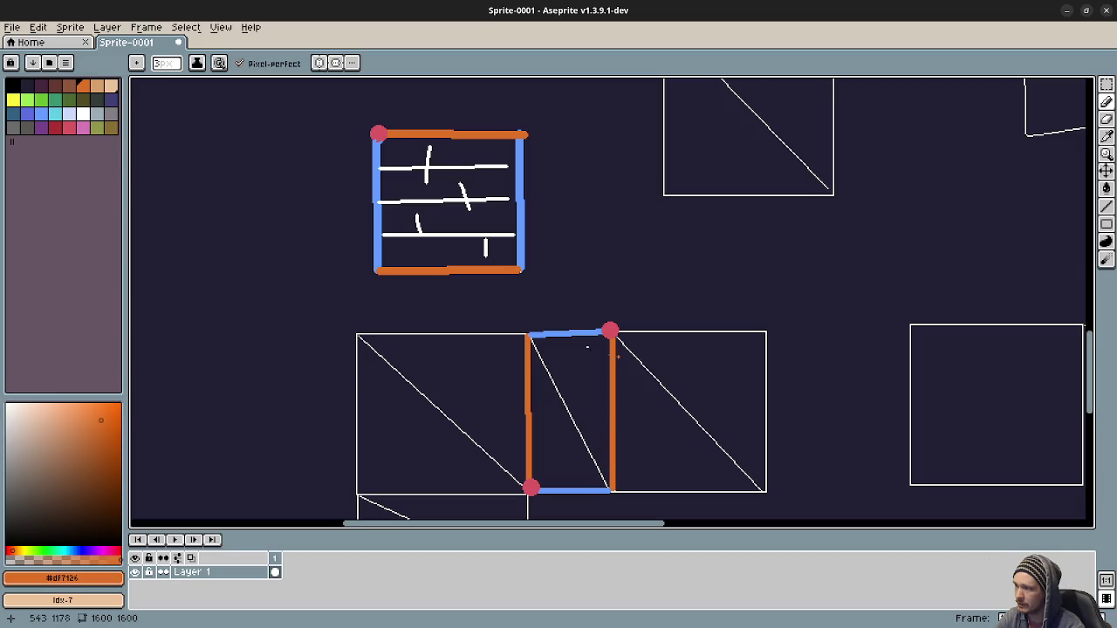
- Draw an orange diagonal across the top rectangle, then undo it
mouse_move(378, 134)
left_mouse_down()
mouse_move(538, 219)
mouse_move(526, 211)
left_mouse_up()
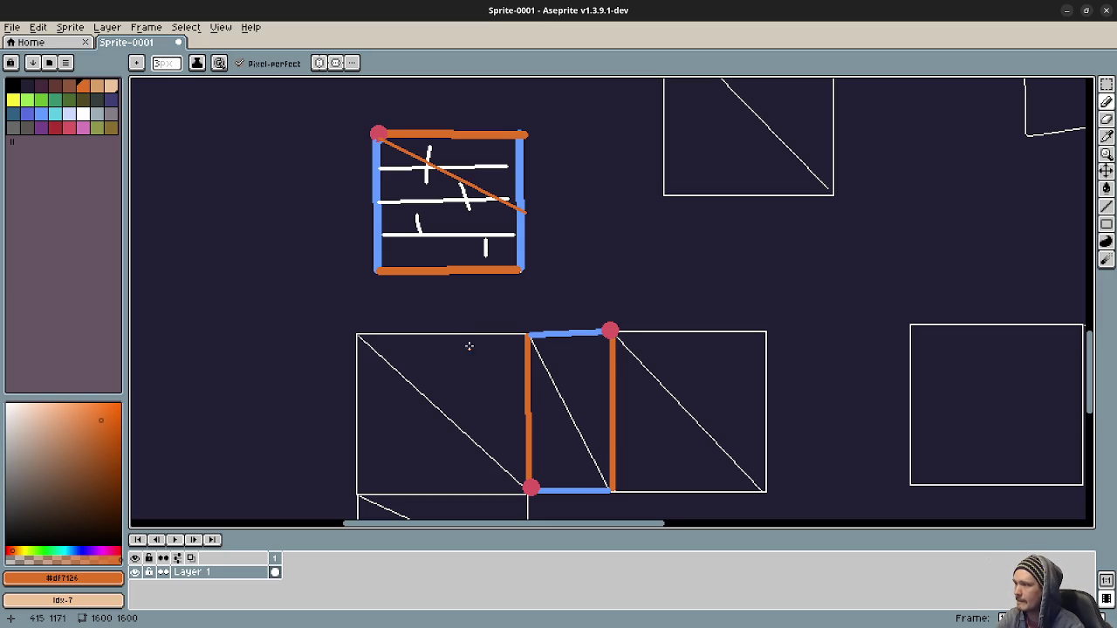
left_click_drag(464, 300, 431, 298)
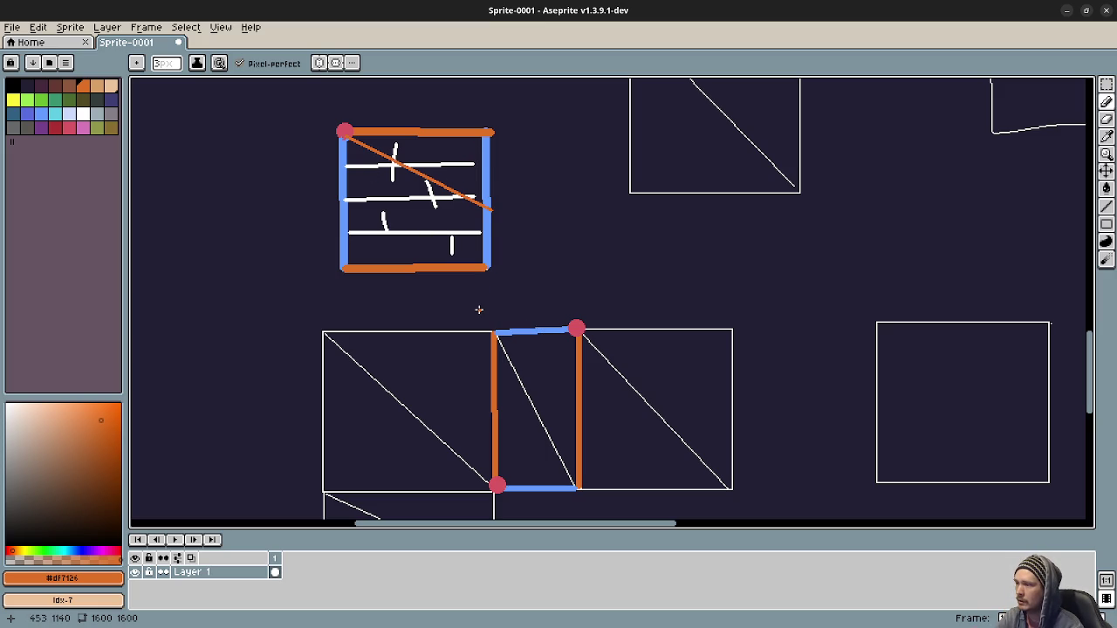
key("ctrl")
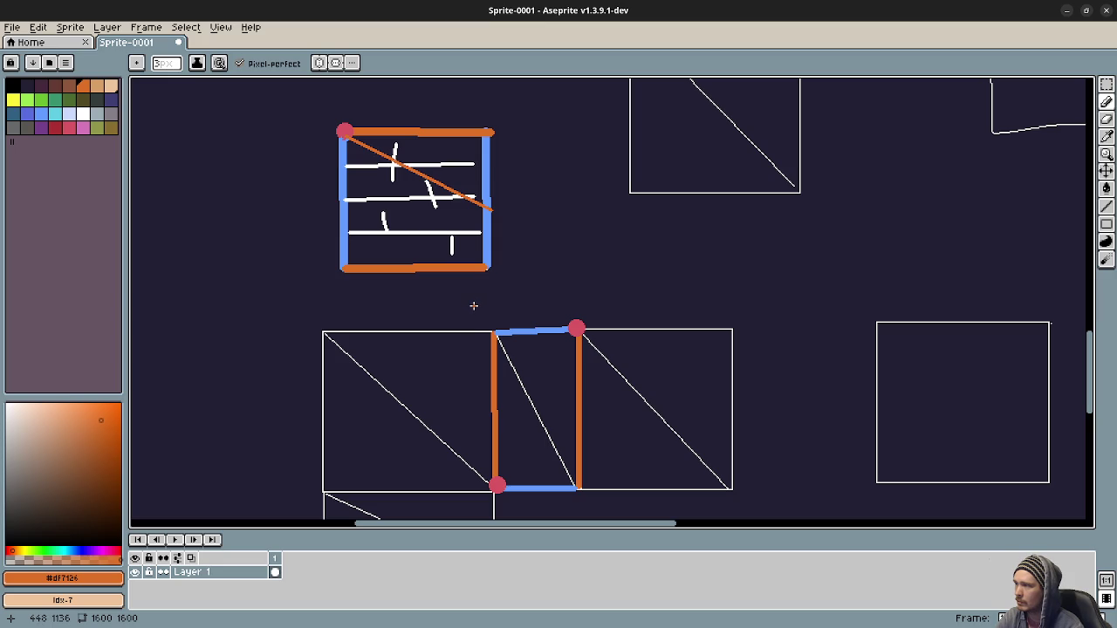
key("ctrl+z")
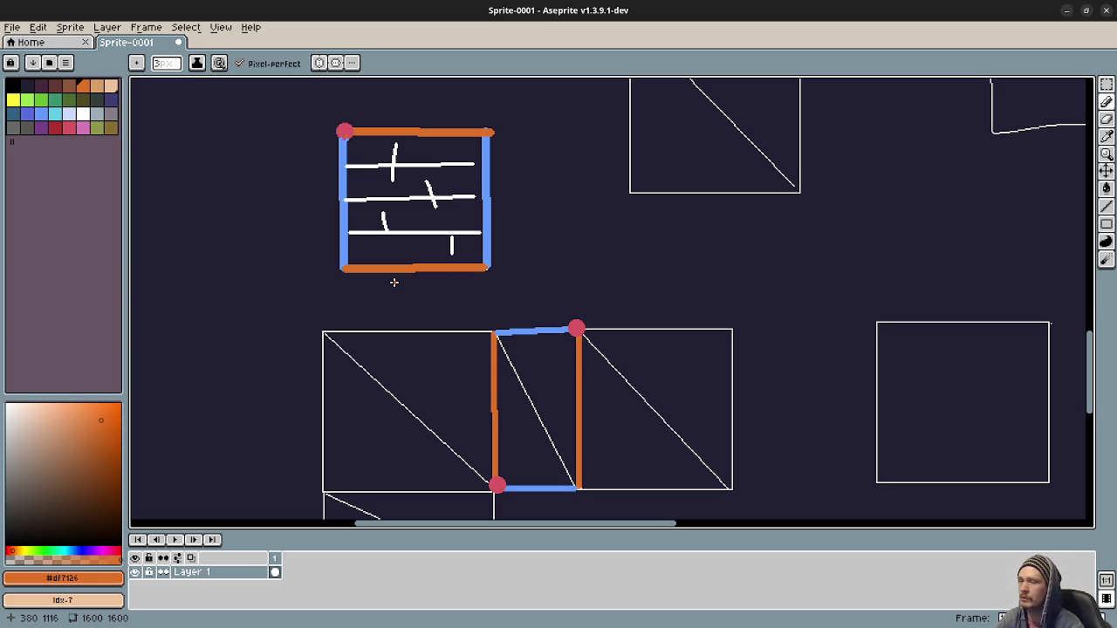
- Check the running game, then bring the wall-quad diagram back into view
left_click(1070, 10)
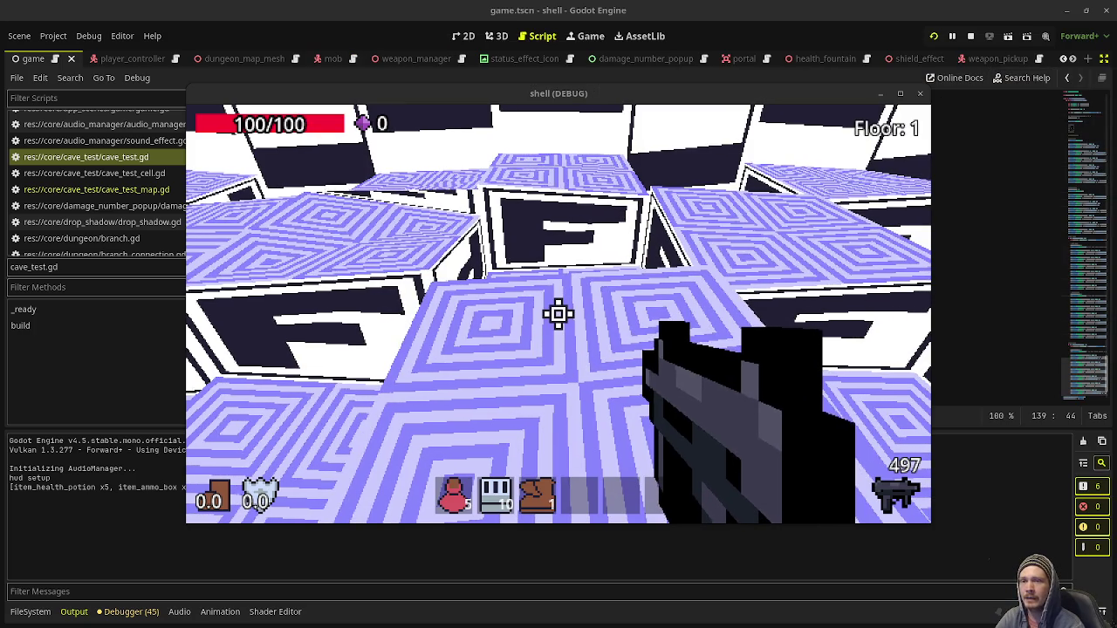
key("alt+Tab")
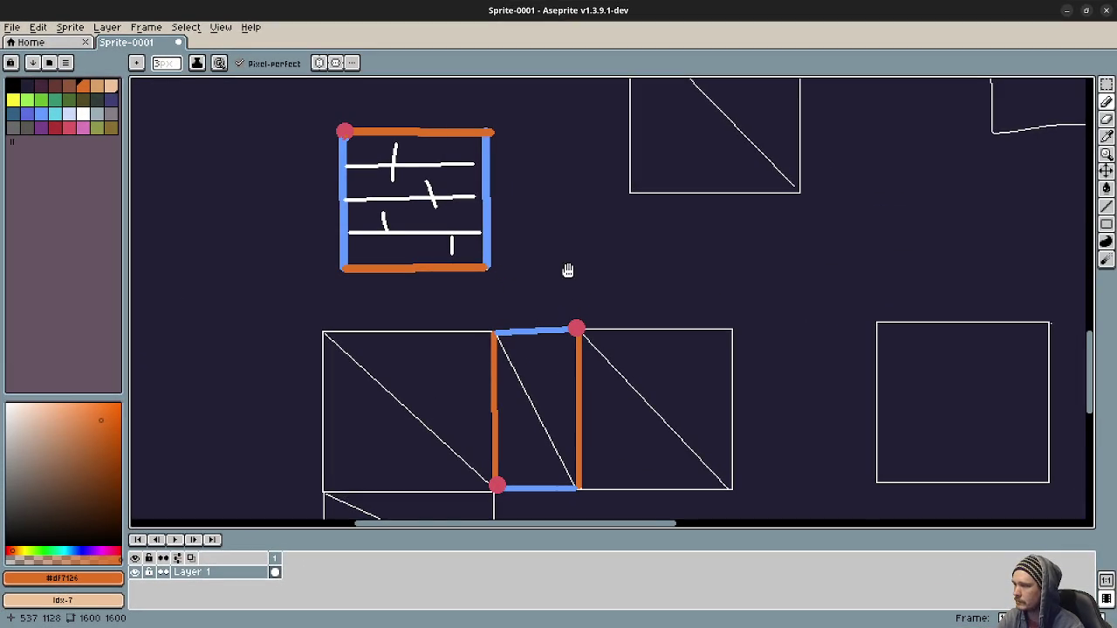
left_click_drag(568, 271, 566, 184)
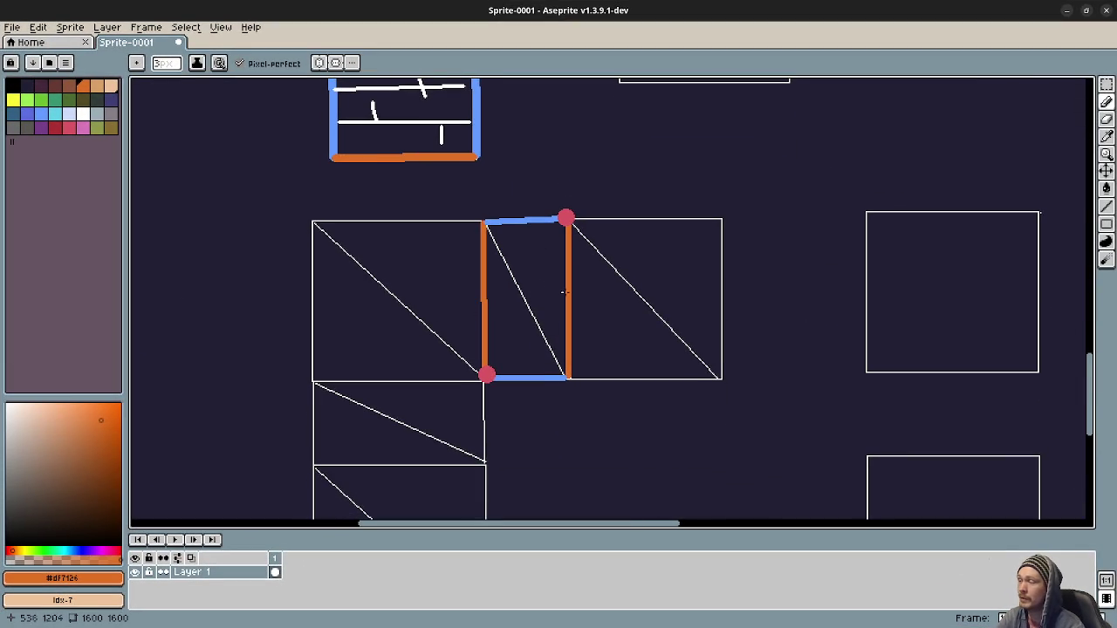
left_click(525, 321, "alt")
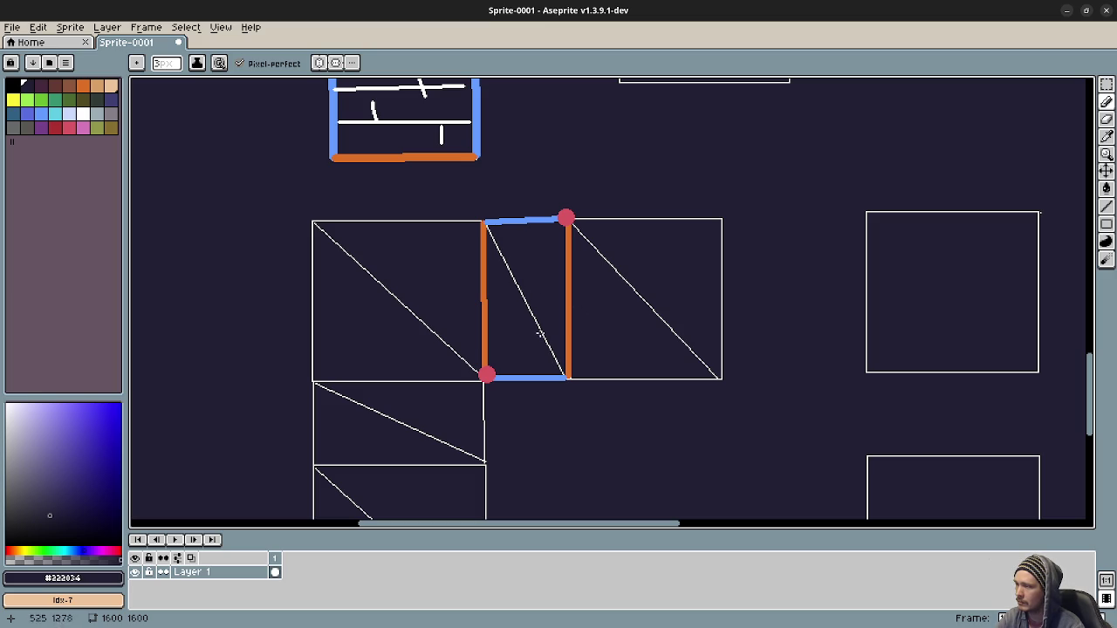
scroll(561, 393, "down", 2)
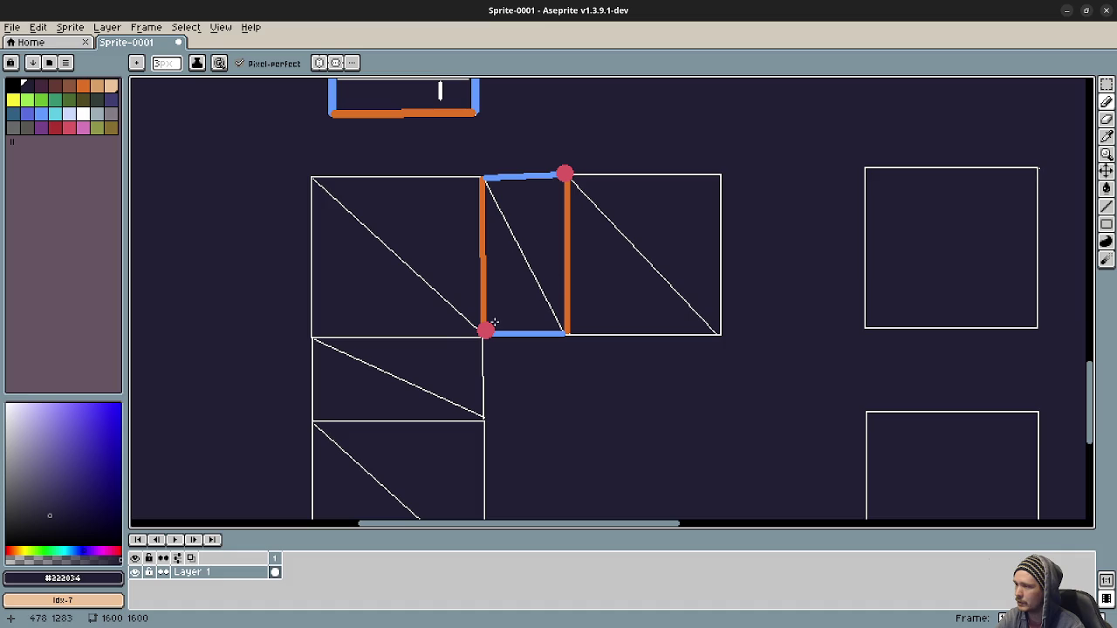
- Choose white and write a first set of labels 0–3 around the left rectangle
key("v")
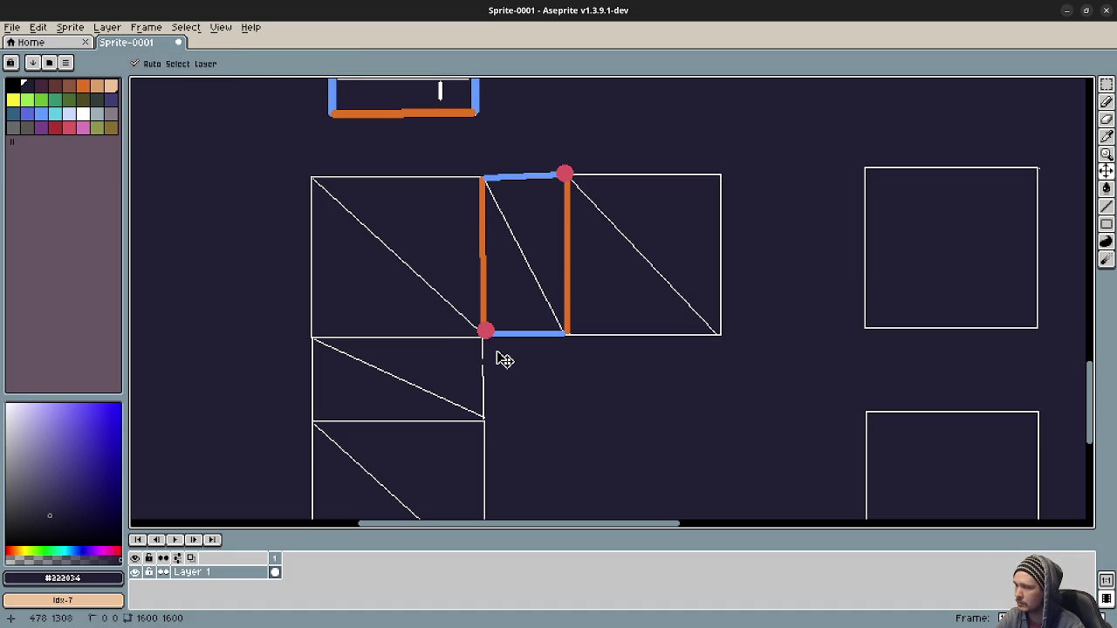
key("b")
left_click(83, 100)
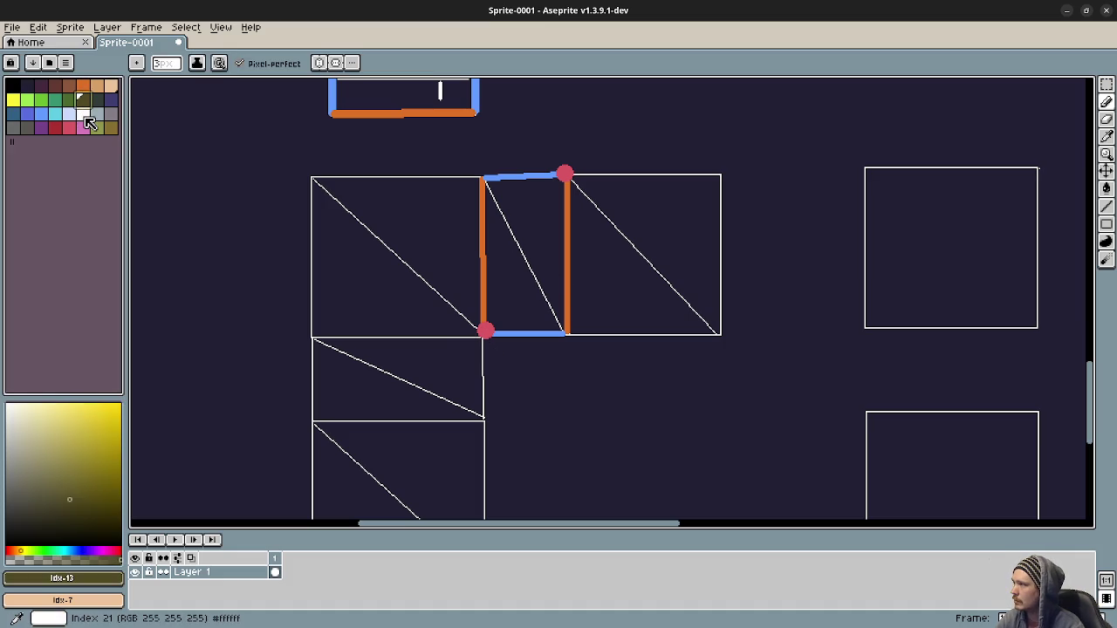
left_click(89, 122)
left_click_drag(291, 152, 292, 154)
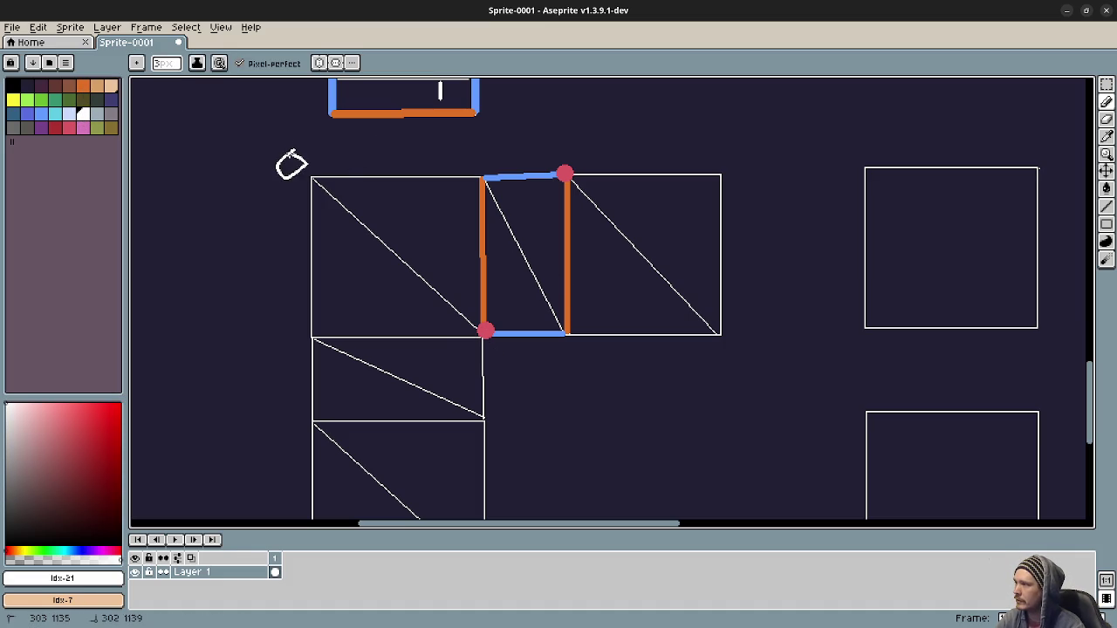
left_click_drag(484, 140, 486, 169)
left_click_drag(488, 345, 527, 362)
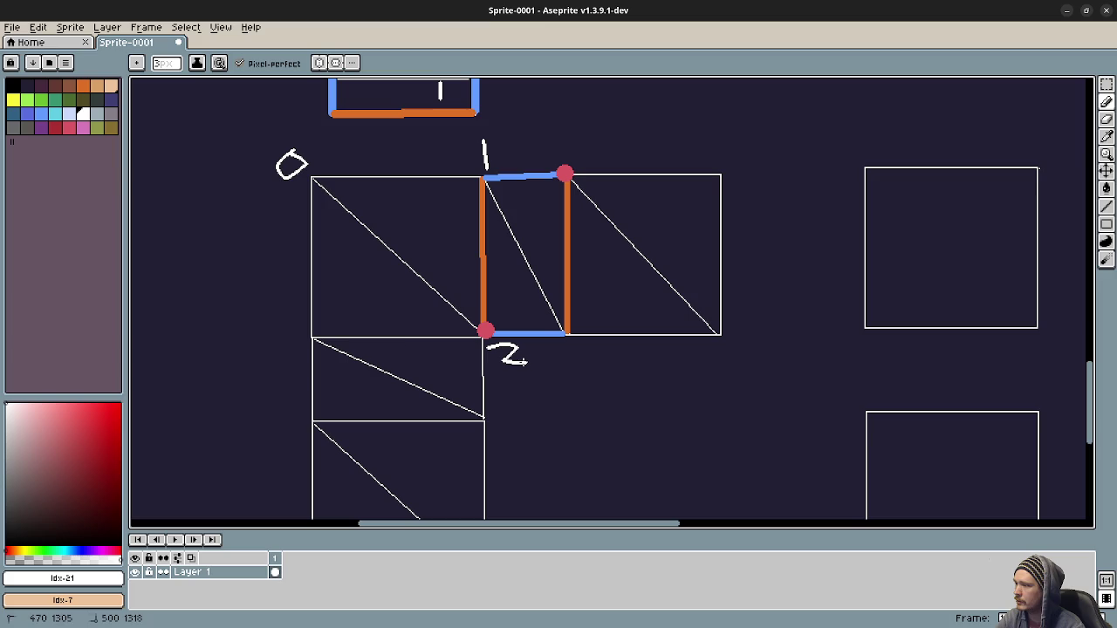
mouse_move(279, 324)
left_mouse_down()
mouse_move(292, 358)
mouse_move(274, 362)
left_mouse_up()
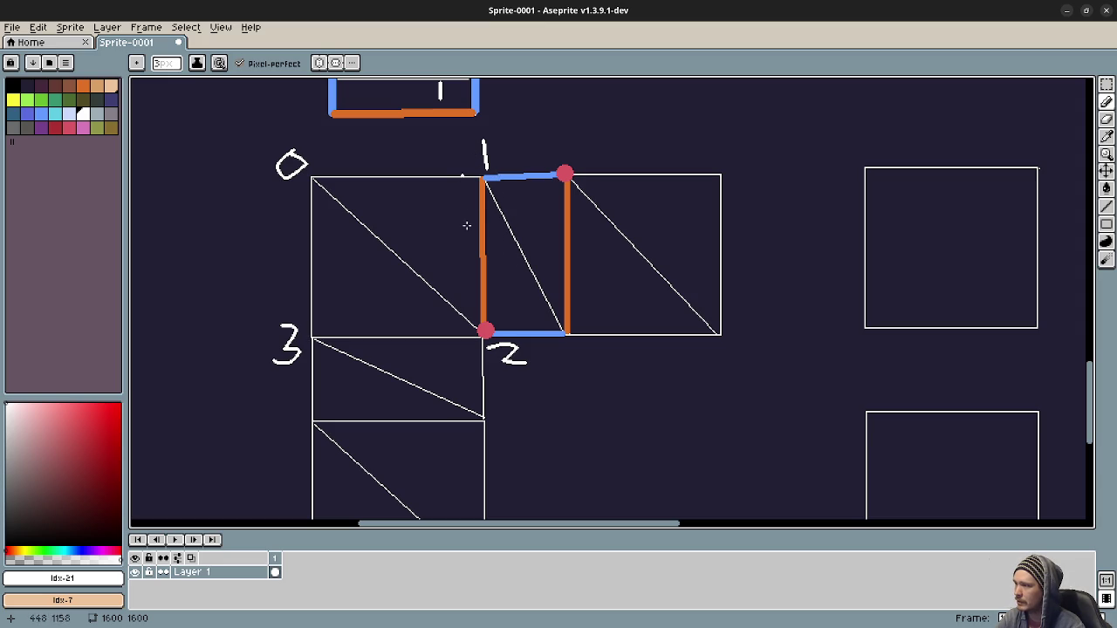
- Undo those labels and write 0 bottom-left, 1 top-left, 2 top-right, 3 bottom-right
key("v")
key("ctrl+z")
key("ctrl+z")
key("ctrl+z")
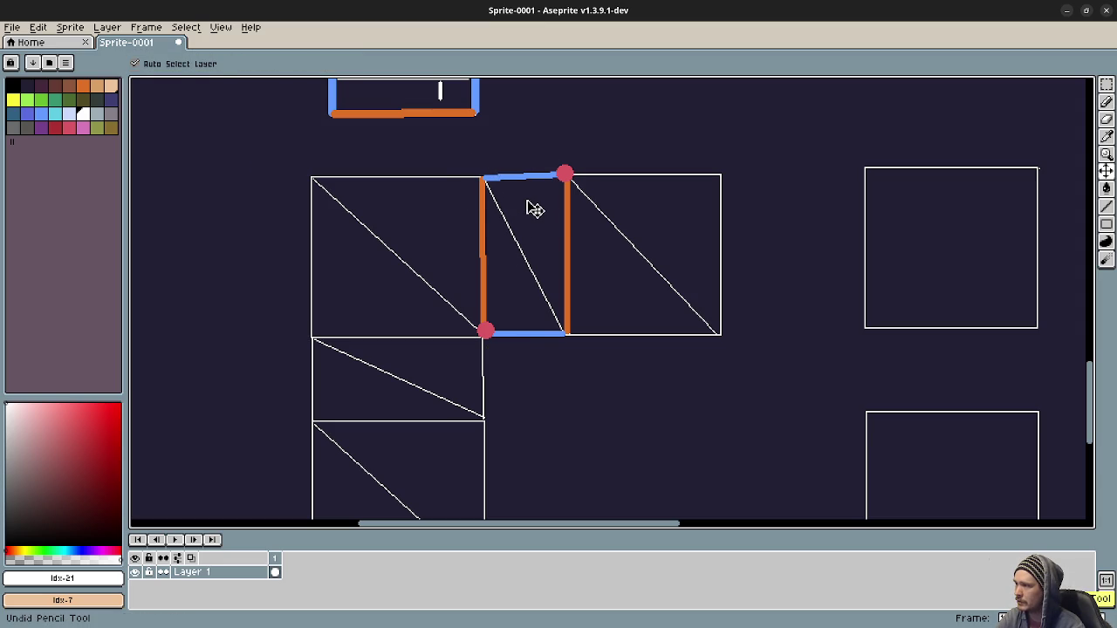
key("b")
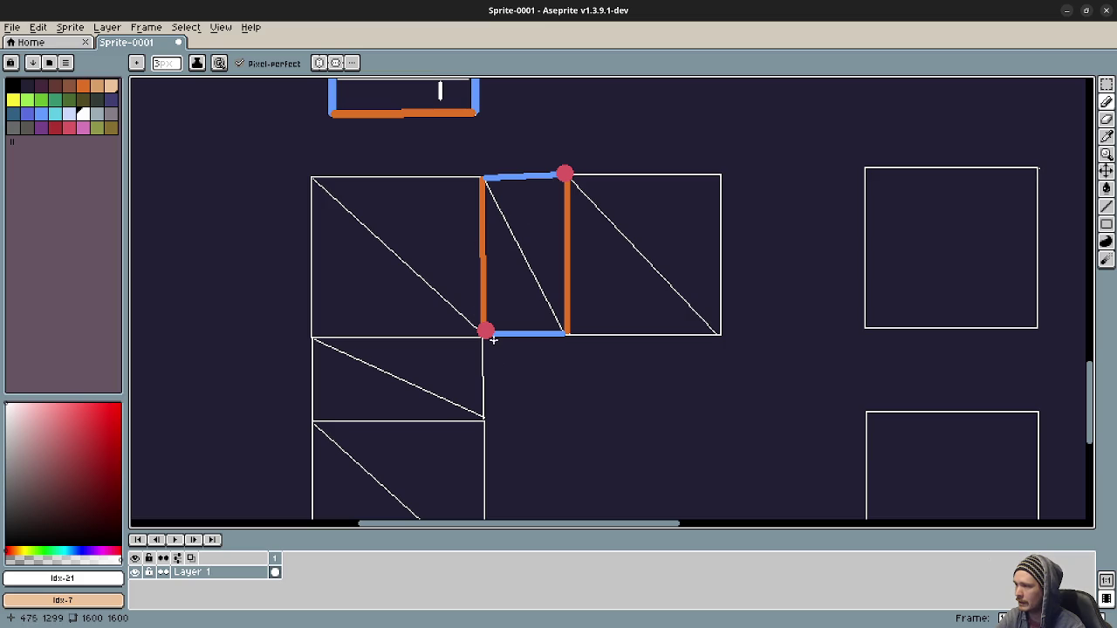
left_click_drag(486, 343, 487, 344)
left_click_drag(468, 148, 469, 161)
left_click_drag(550, 137, 574, 161)
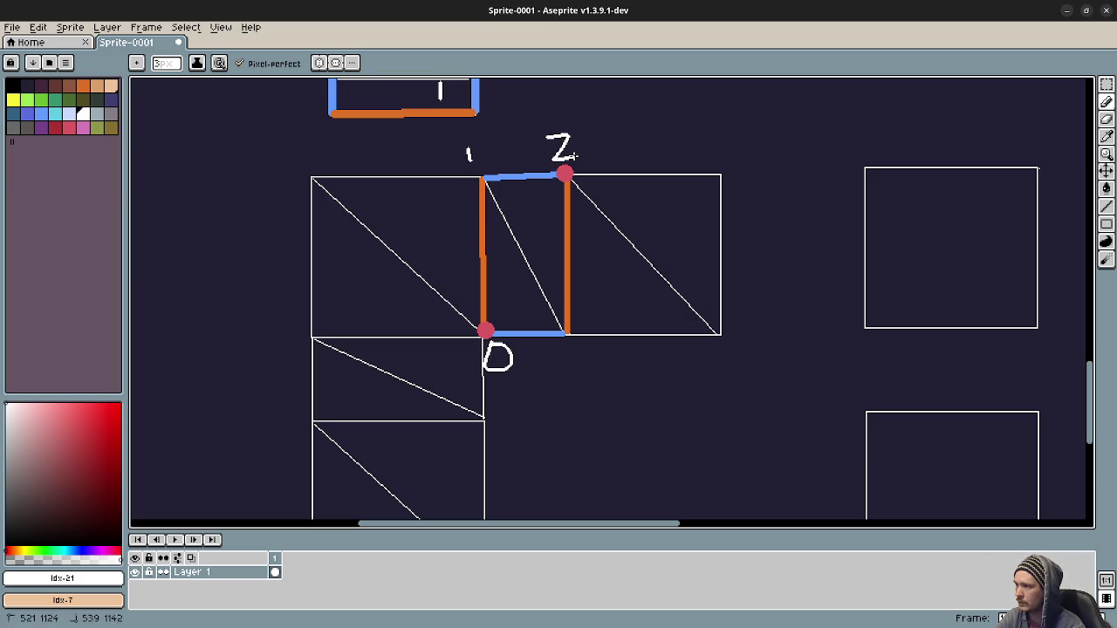
left_click_drag(564, 342, 575, 370)
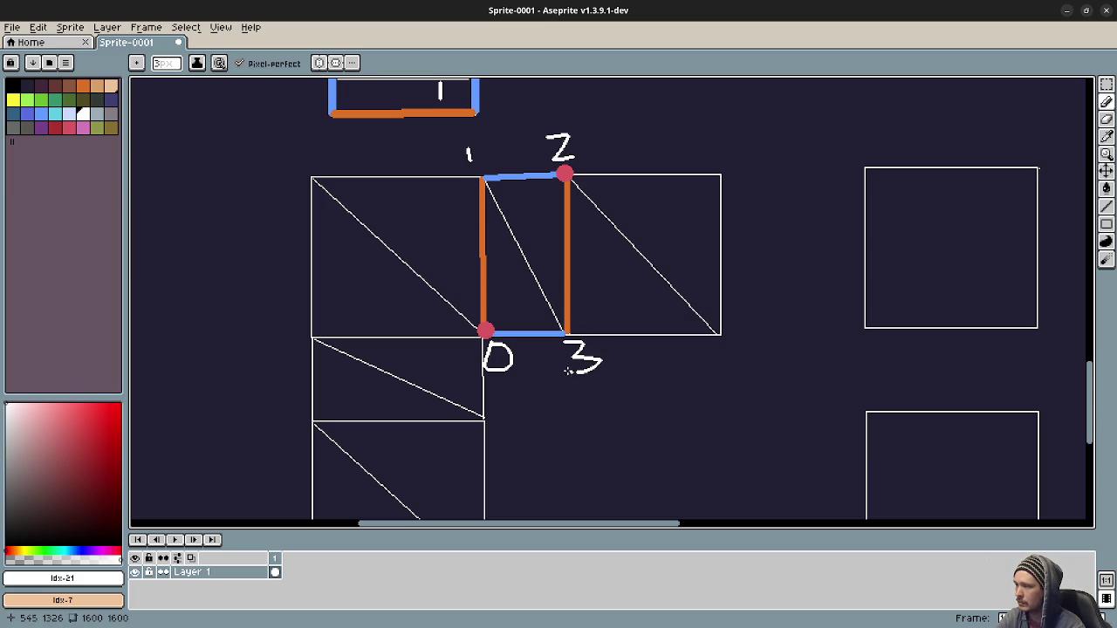
- Draw a white diagonal from corner 0 to corner 2
key("v")
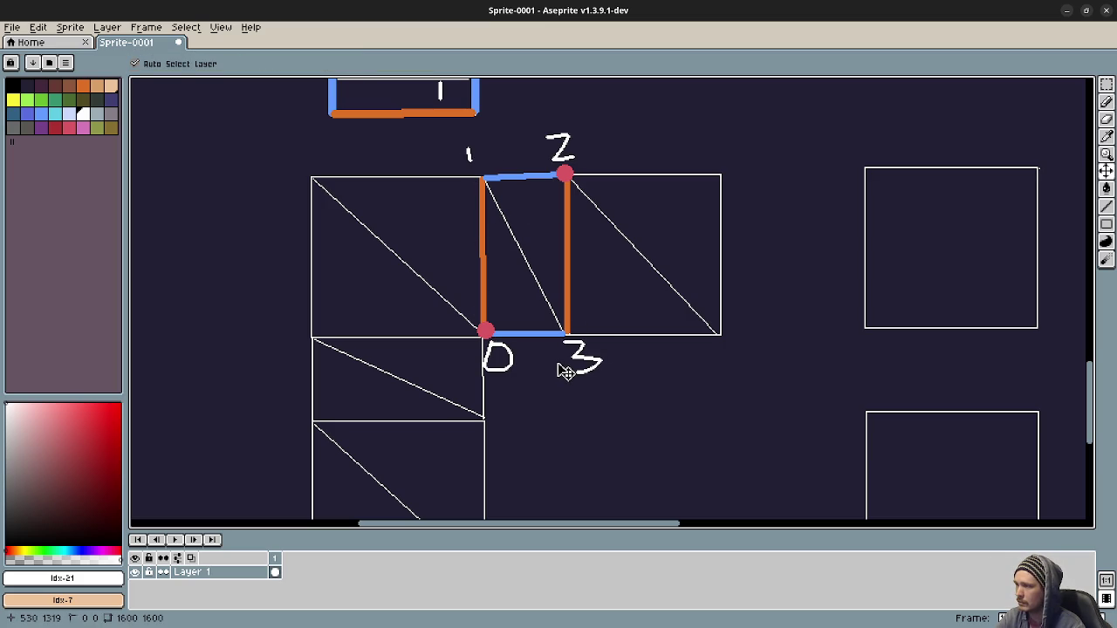
key("b")
mouse_move(486, 330)
left_mouse_down()
mouse_move(558, 179)
mouse_move(487, 332)
left_mouse_up()
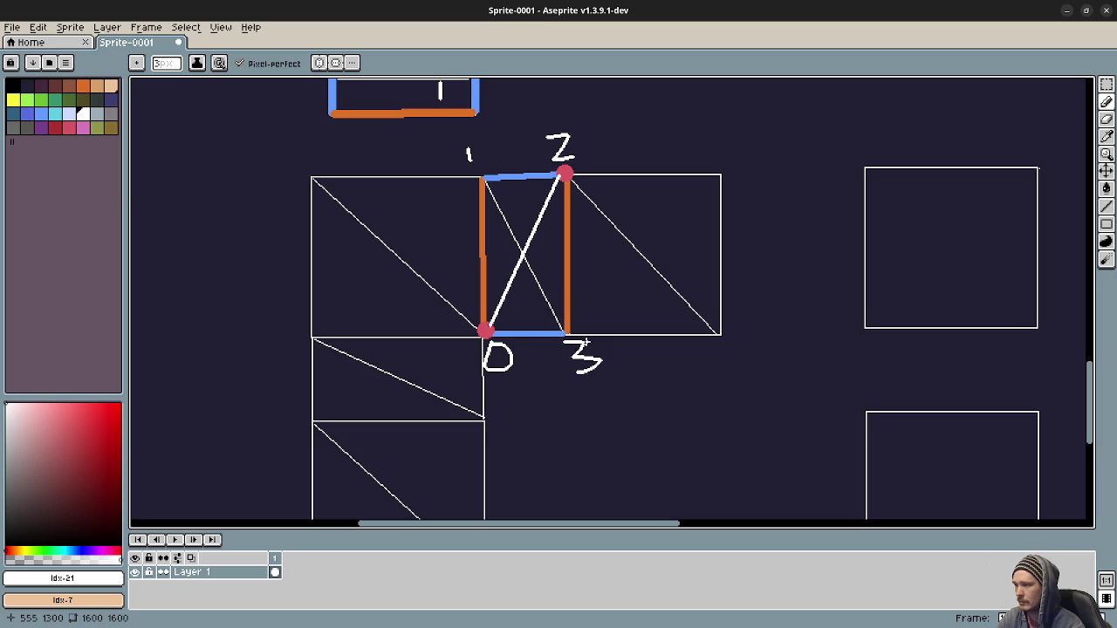
scroll(585, 362, "right", 2)
mouse_move(608, 387)
left_mouse_down()
mouse_move(571, 359)
mouse_move(598, 305)
mouse_move(576, 299)
left_mouse_up()
scroll(621, 290, "right", 5)
scroll(621, 290, "up", 2)
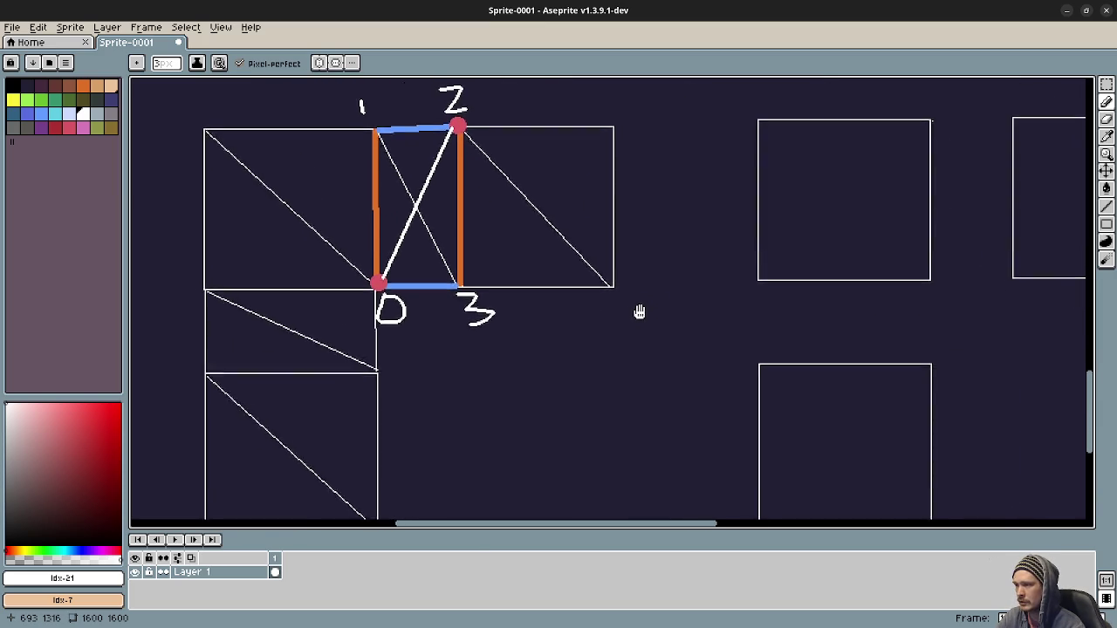
scroll(736, 336, "up", 2)
scroll(733, 344, "left", 6)
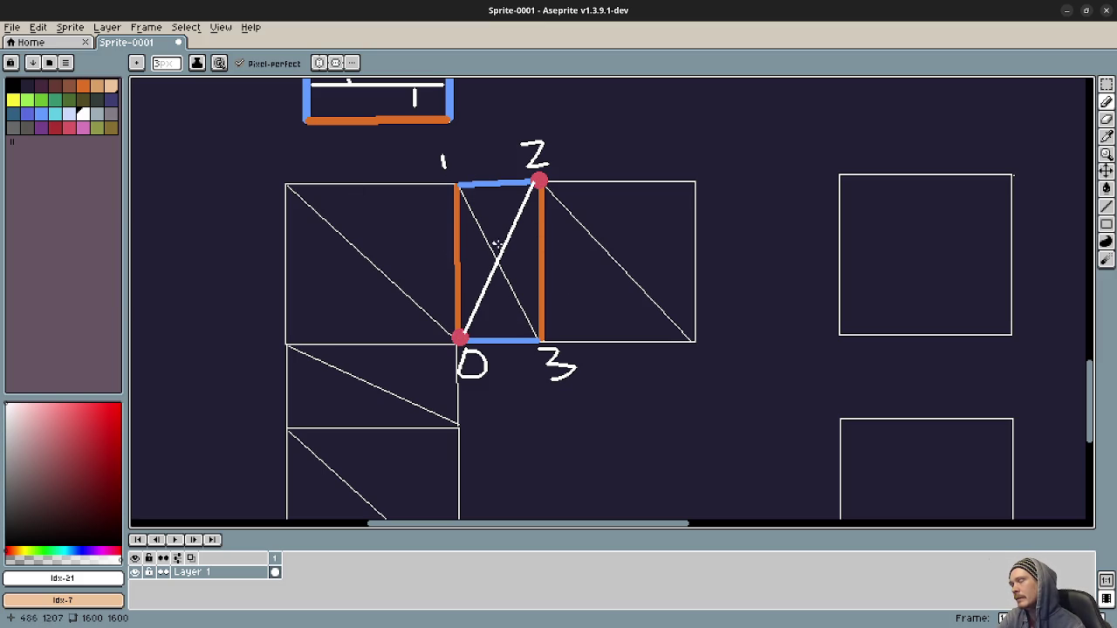
- Undo the old labels, write 0–3 clockwise from the top-left, then choose yellow
key("v")
key("ctrl+z")
key("ctrl+z")
key("ctrl+z")
key("ctrl+z")
key("ctrl+z")
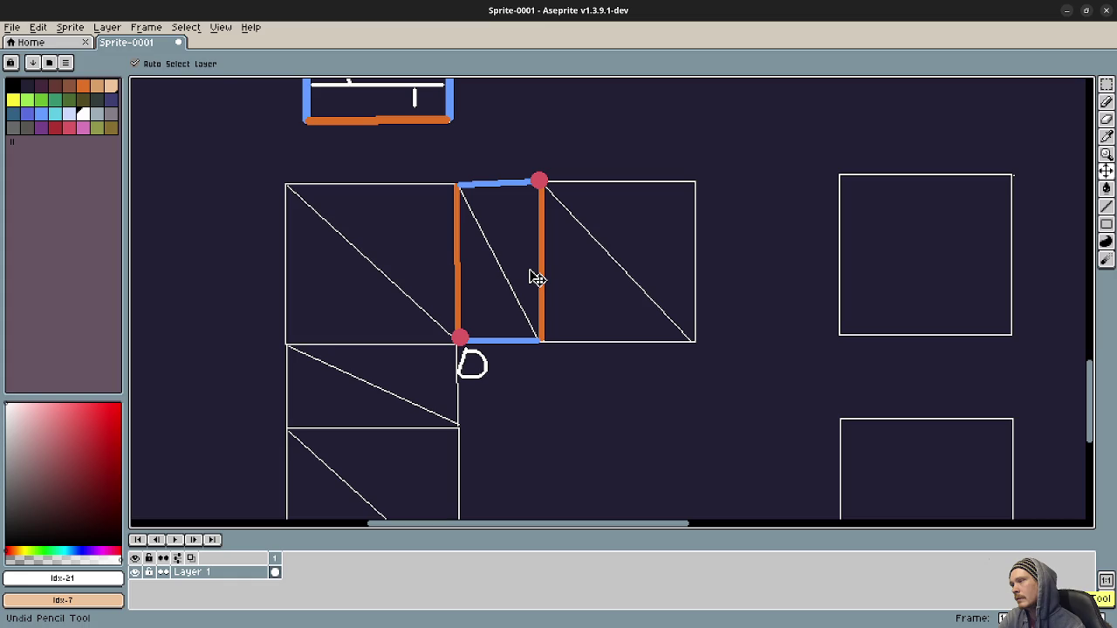
key("b")
mouse_move(448, 150)
left_mouse_down()
mouse_move(439, 157)
mouse_move(450, 151)
left_mouse_up()
left_click_drag(548, 144, 549, 168)
left_click_drag(541, 359, 564, 382)
left_click_drag(463, 355, 467, 382)
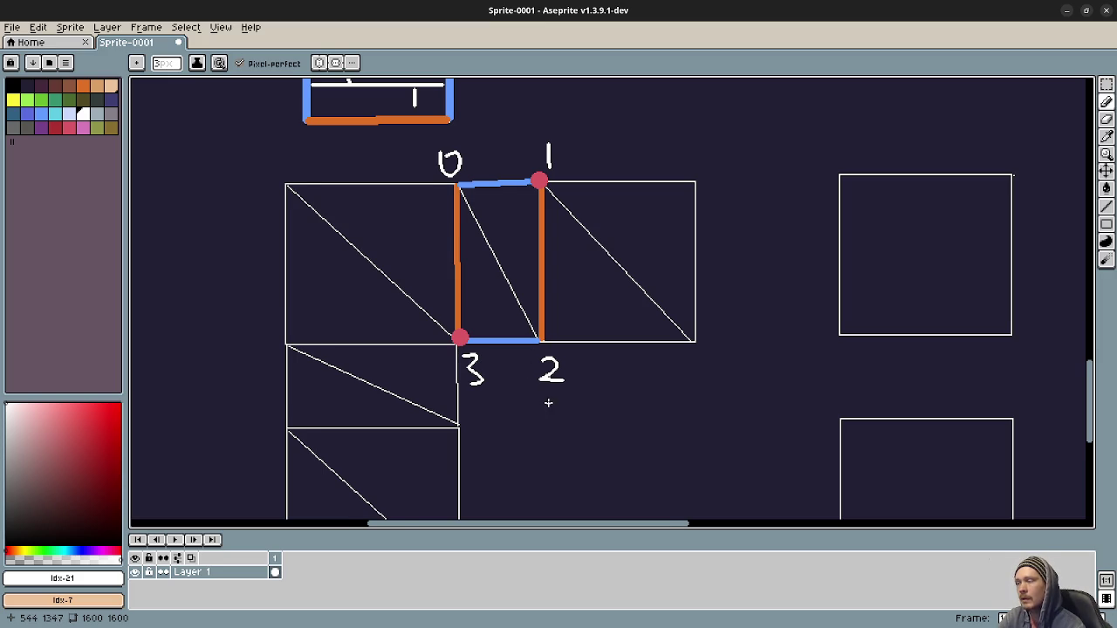
scroll(541, 384, "down", 1)
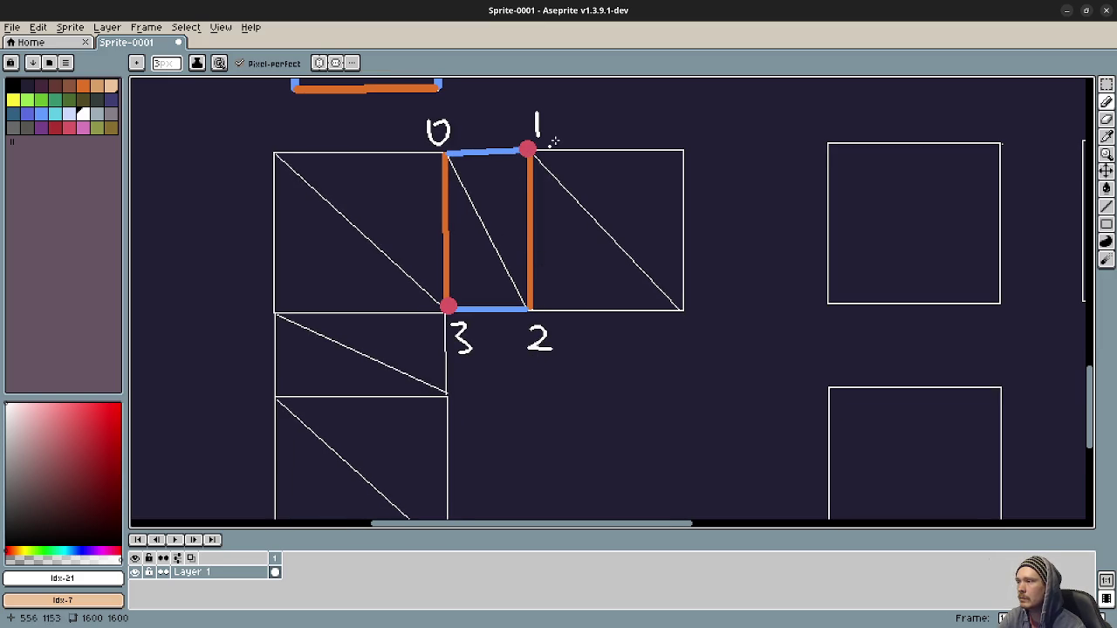
left_click(12, 101)
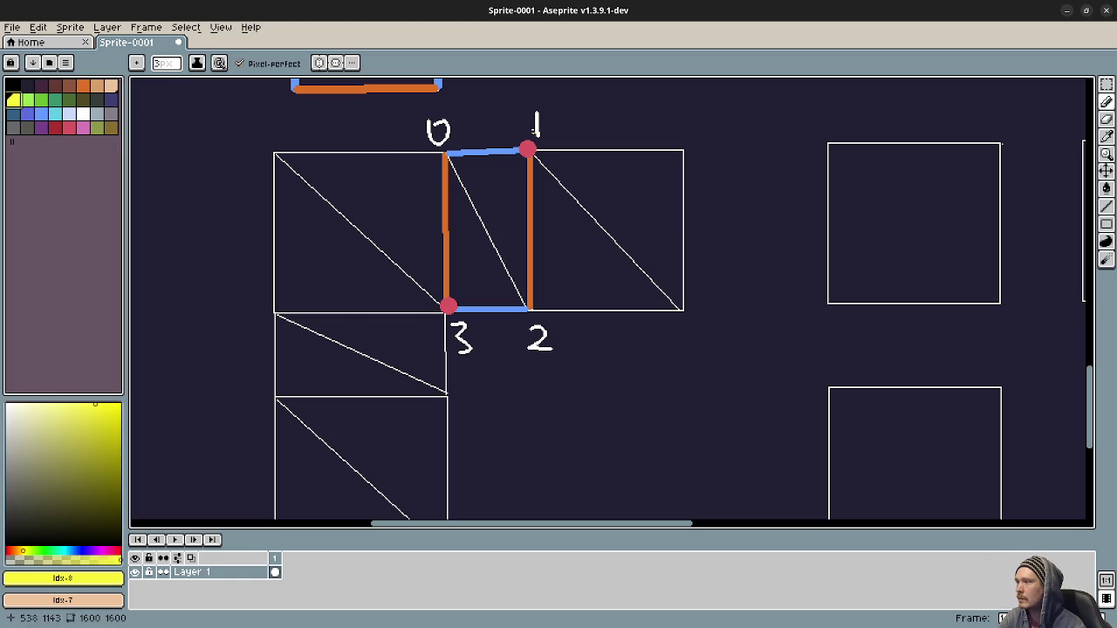
- Circle the top edge between 0 and 1 in yellow, undoing the marks near 3 and 2
mouse_move(539, 131)
left_mouse_down()
mouse_move(421, 137)
mouse_move(546, 157)
mouse_move(513, 116)
left_mouse_up()
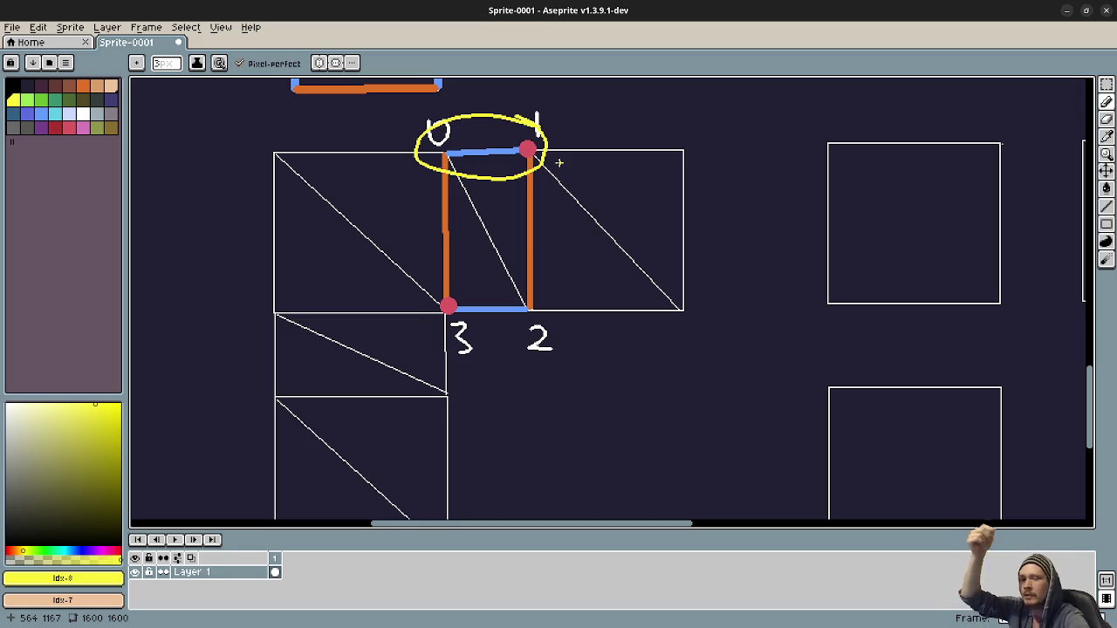
mouse_move(536, 282)
left_mouse_down()
mouse_move(408, 382)
mouse_move(558, 330)
mouse_move(534, 267)
left_mouse_up()
key("ctrl+z")
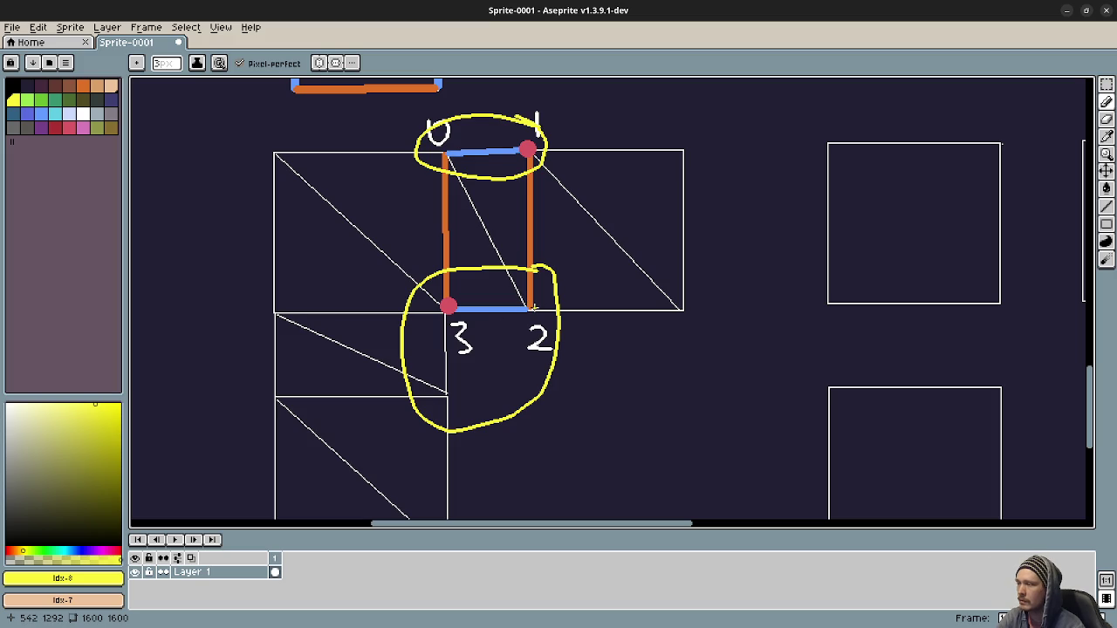
left_click(490, 350)
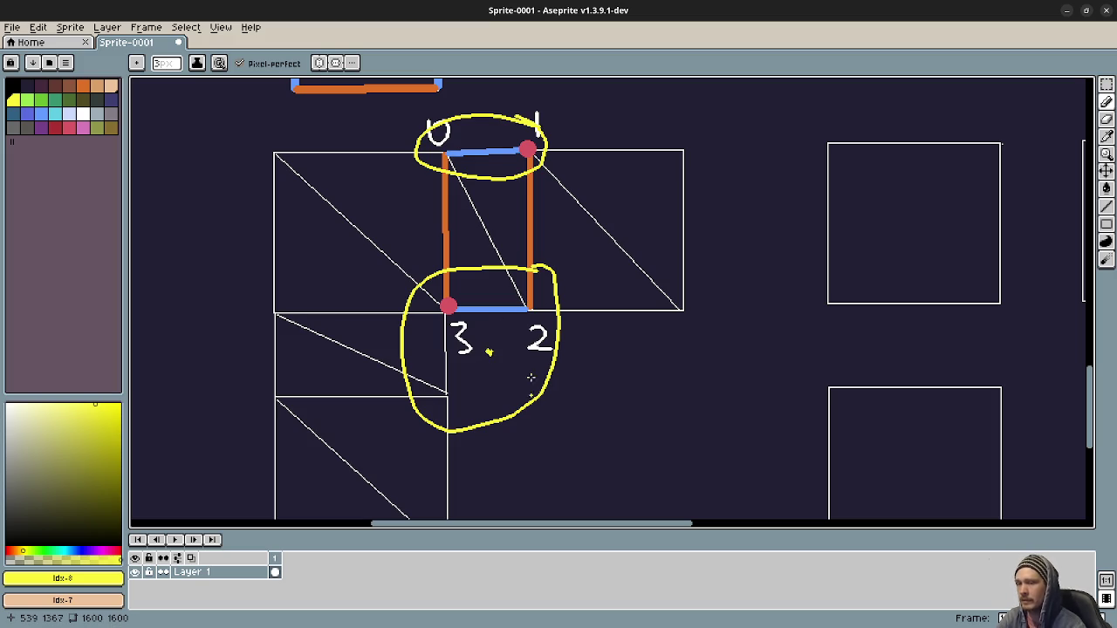
key("ctrl+z")
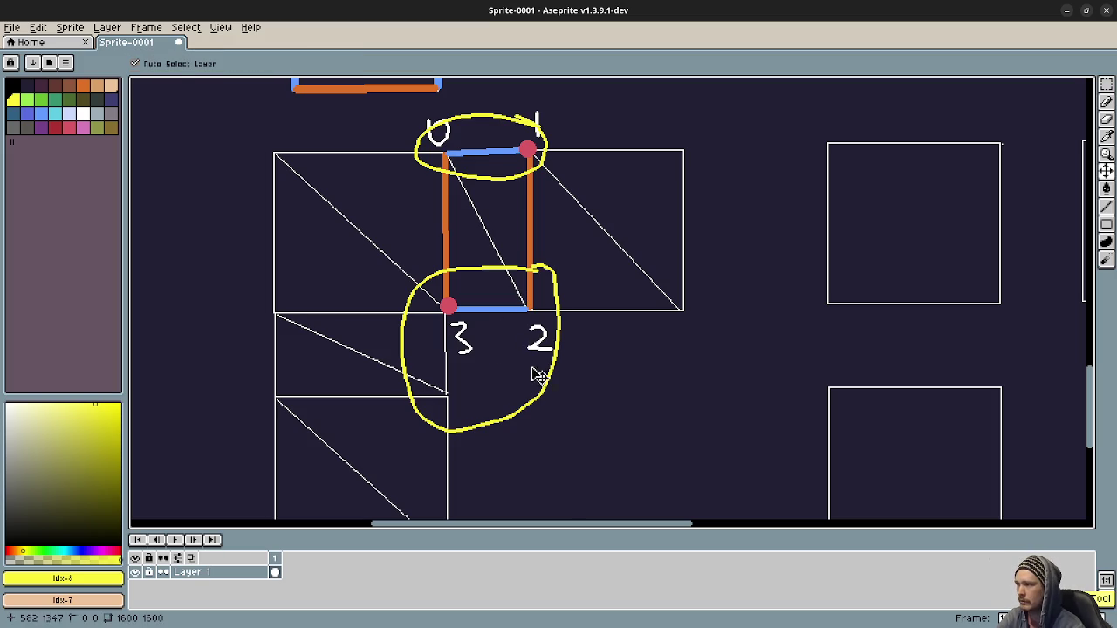
key("ctrl+z")
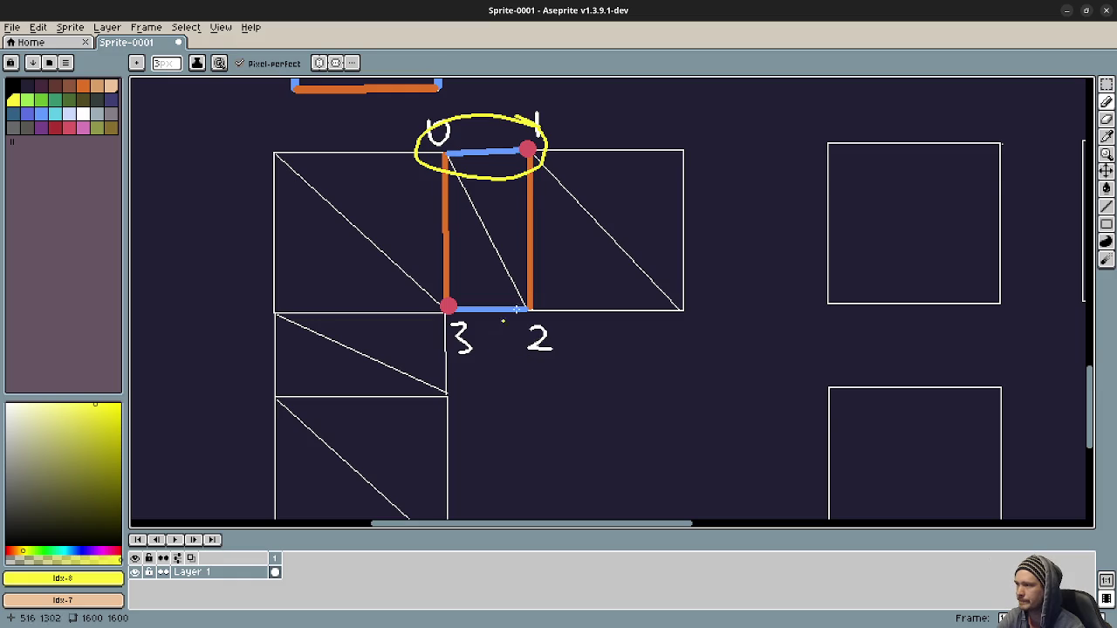
scroll(534, 306, "up", 2)
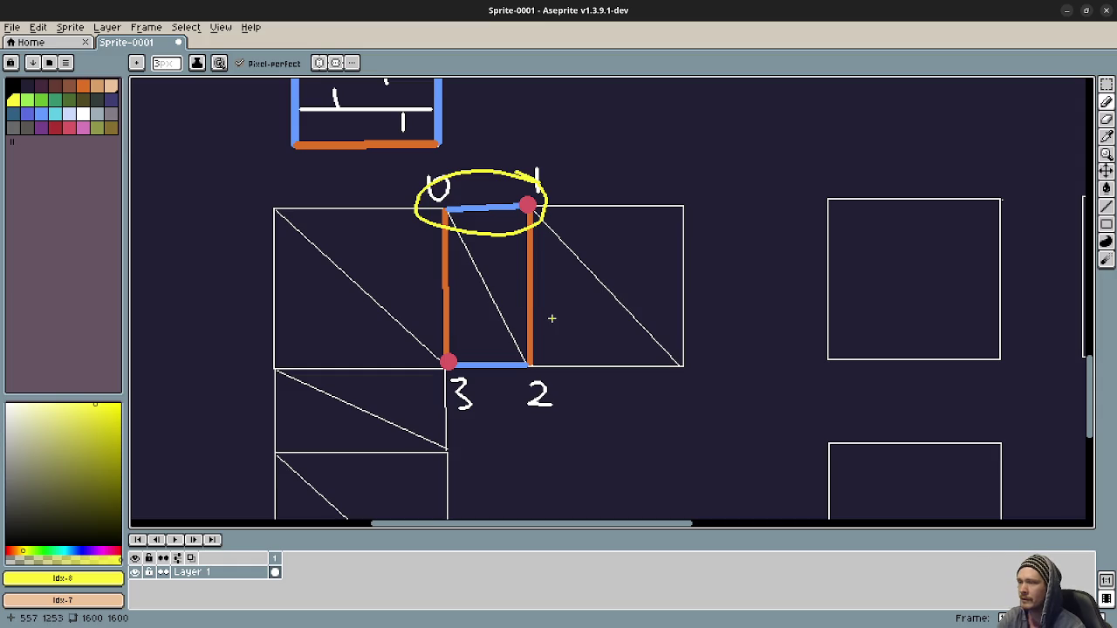
left_click_drag(273, 355, 254, 351)
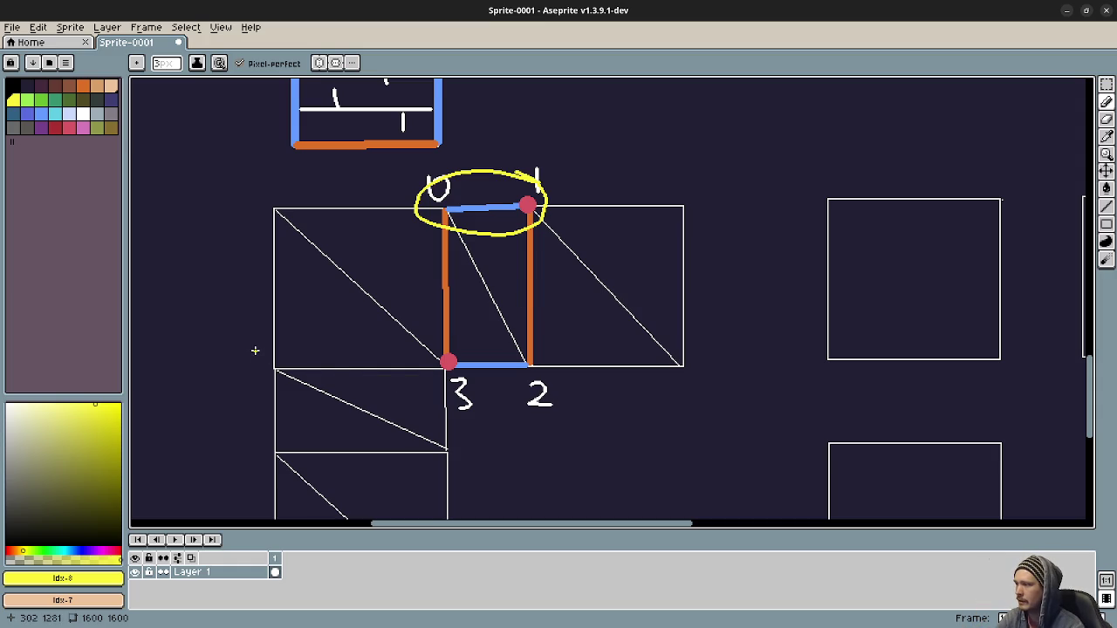
left_click_drag(340, 360, 441, 367)
left_click_drag(254, 380, 397, 371)
left_click_drag(300, 454, 442, 450)
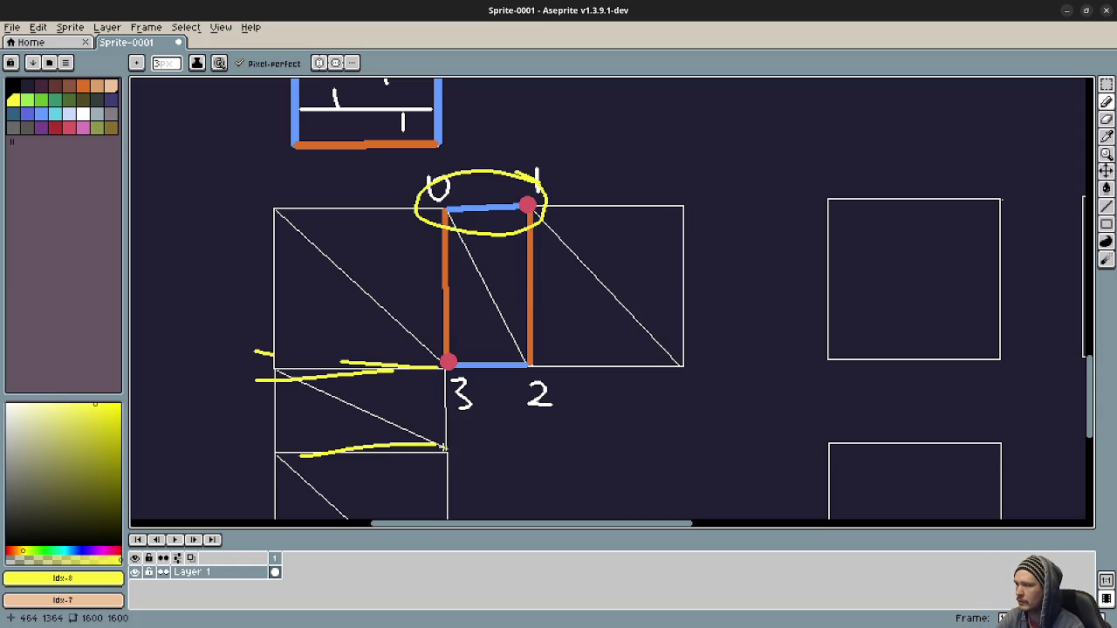
key("ctrl+z")
key("ctrl+z")
key("ctrl+z")
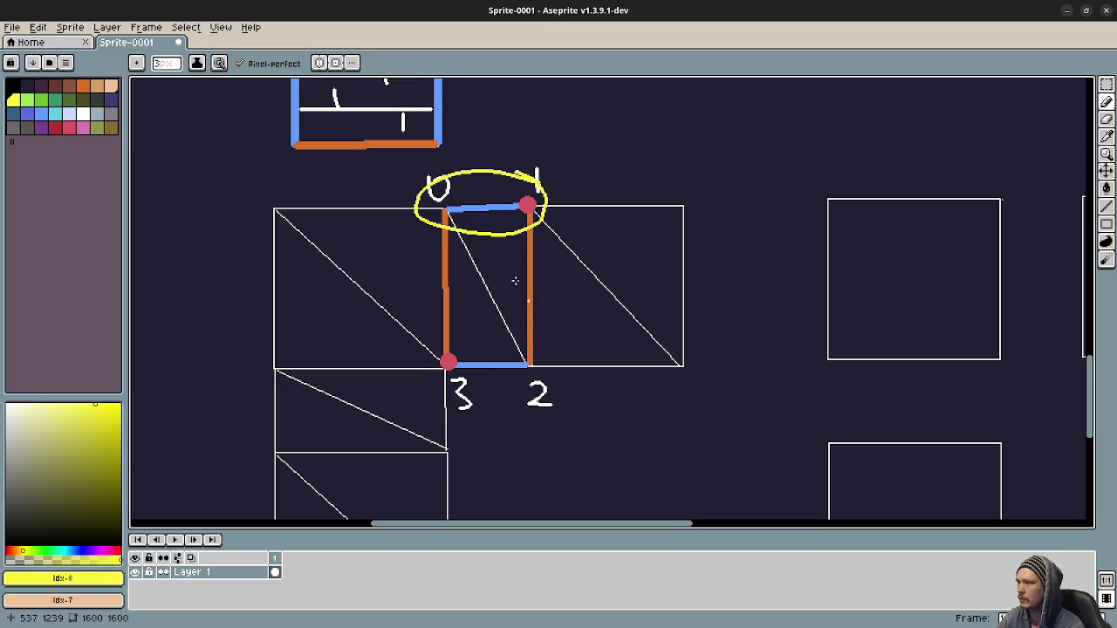
mouse_move(516, 281)
left_mouse_down()
mouse_move(512, 382)
mouse_move(516, 317)
mouse_move(524, 321)
left_mouse_up()
- Undo the yellow ellipse around vertices 0 and 1 and return to the pencil
key("v")
key("ctrl+z")
key("b")
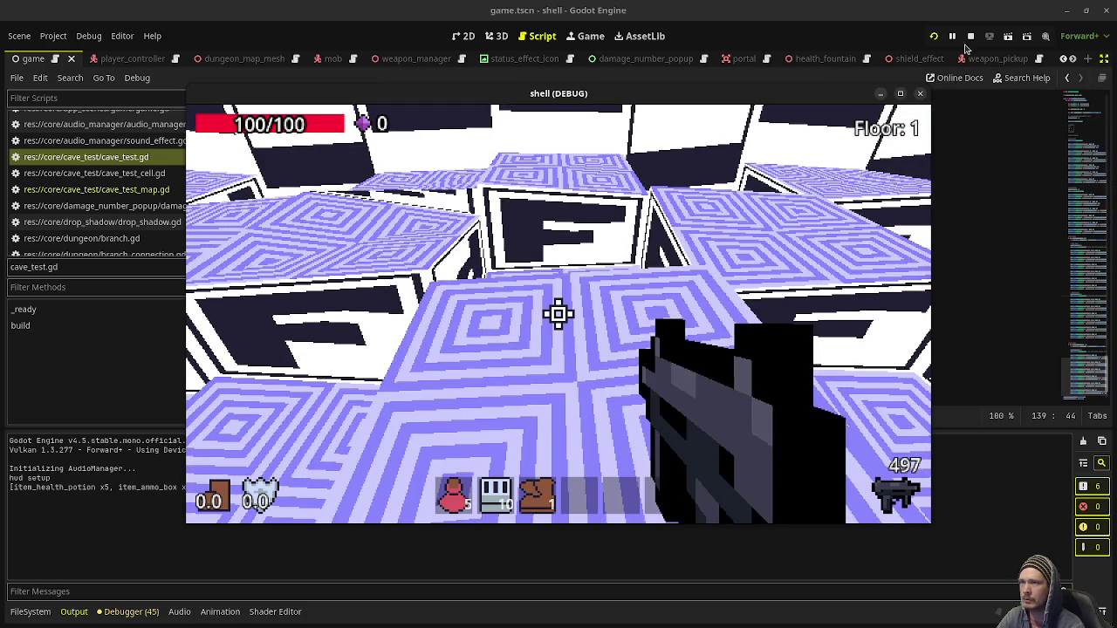
- Stop the game, scan the floor-skirt UV code in cave_test.gd, then reopen the diagram
left_click(970, 36)
scroll(672, 330, "up", 2)
scroll(672, 330, "up", 12)
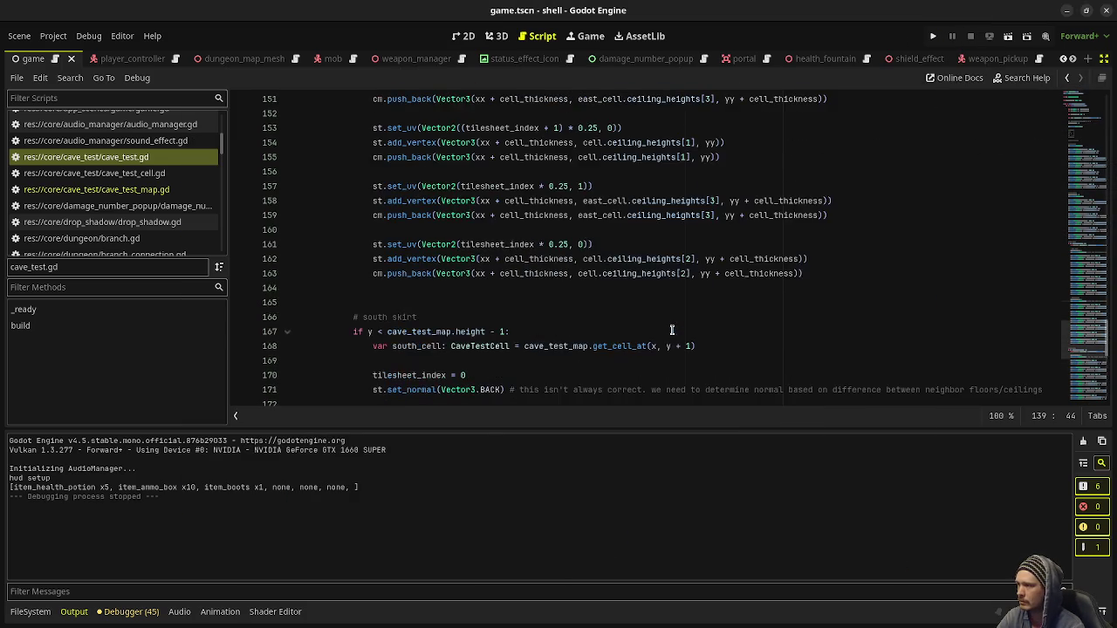
scroll(672, 330, "up", 6)
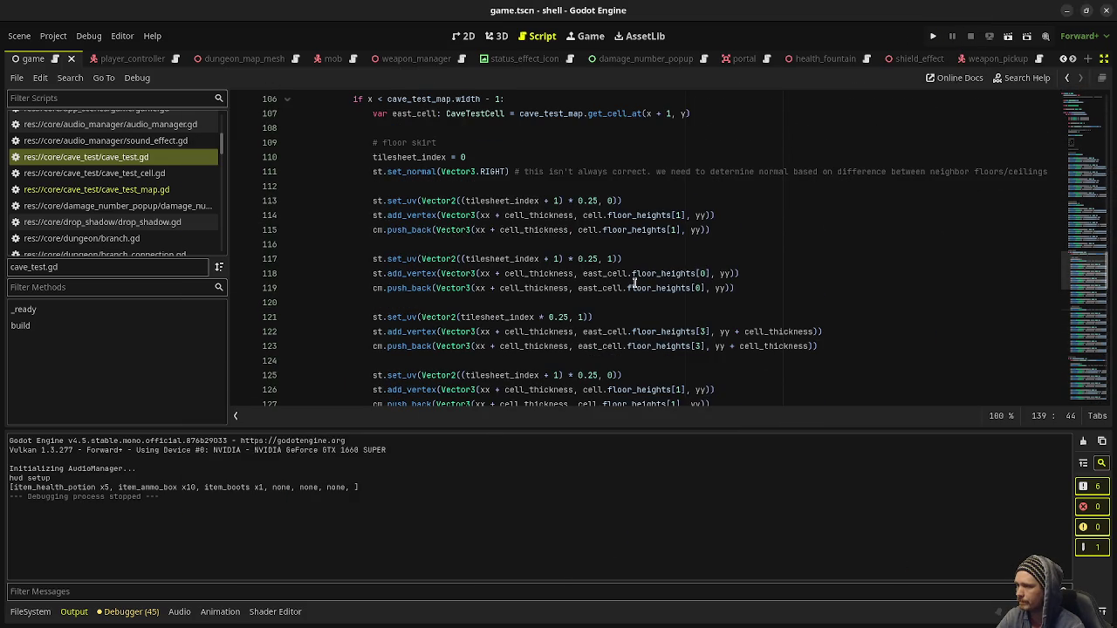
scroll(635, 282, "down", 1)
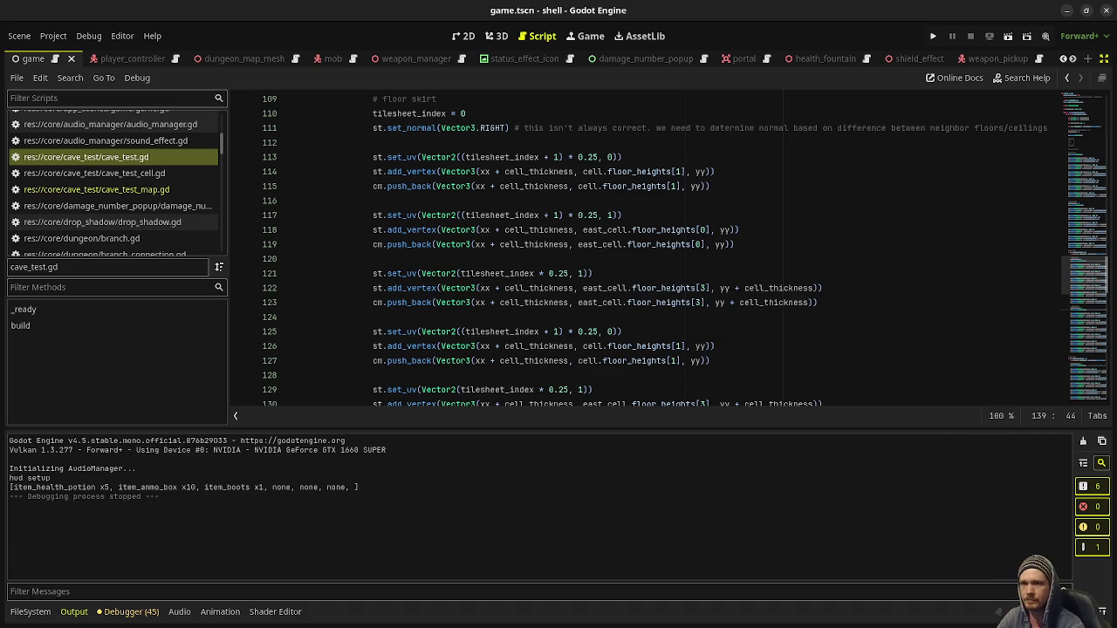
key("alt+Tab")
mouse_move(587, 343)
left_mouse_down()
mouse_move(568, 316)
mouse_move(559, 254)
mouse_move(535, 254)
left_mouse_up()
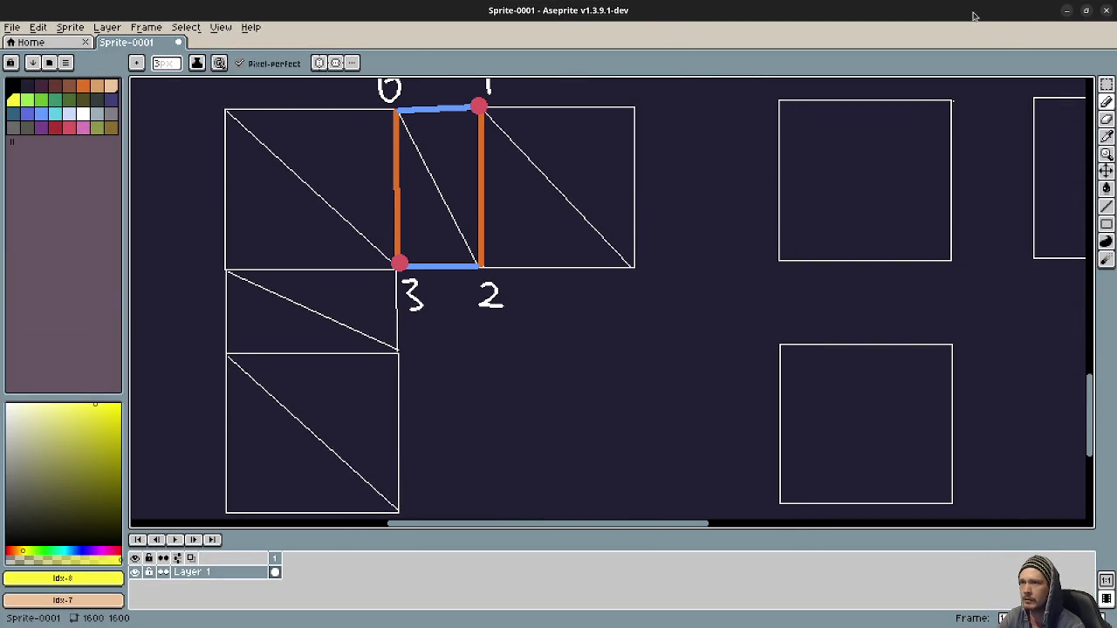
- Float the diagram as a small always-on-top window over Godot's lower-left, showing the labelled quad
mouse_move(974, 16)
left_mouse_down()
mouse_move(879, 100)
mouse_move(691, 190)
mouse_move(522, 249)
mouse_move(253, 270)
left_mouse_up()
scroll(213, 415, "down", 2)
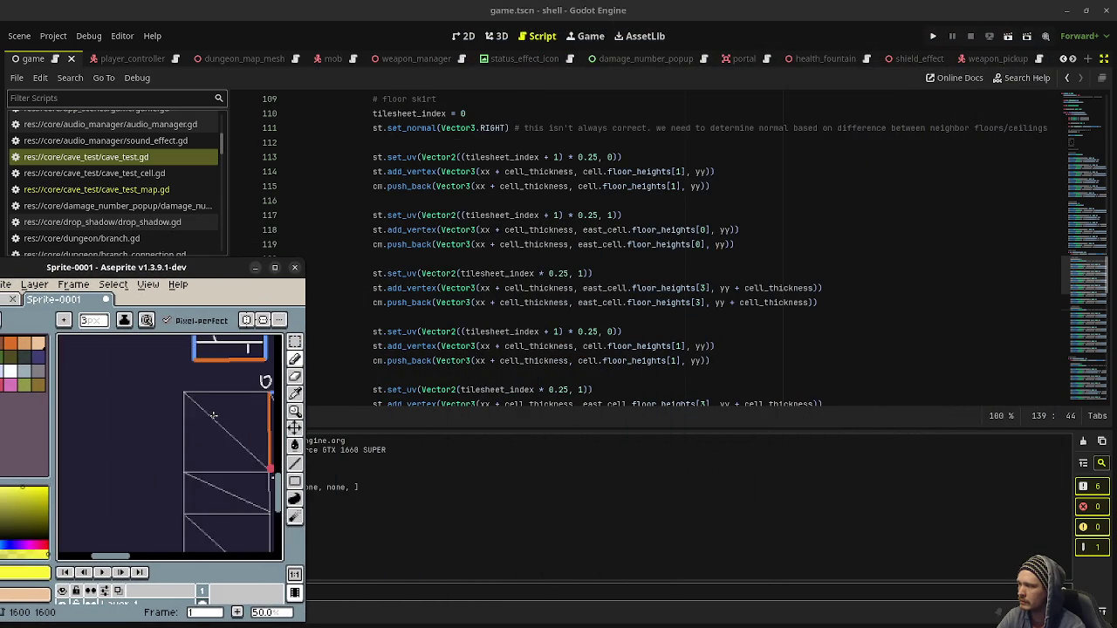
mouse_move(213, 415)
left_mouse_down()
mouse_move(93, 379)
mouse_move(101, 383)
left_mouse_up()
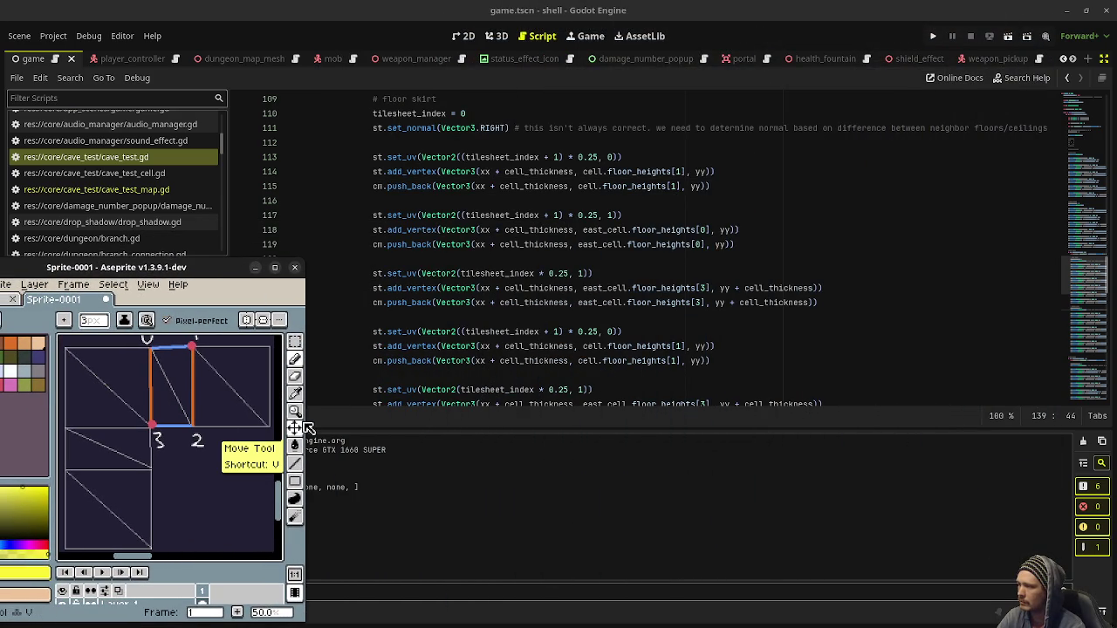
left_click_drag(306, 428, 319, 429)
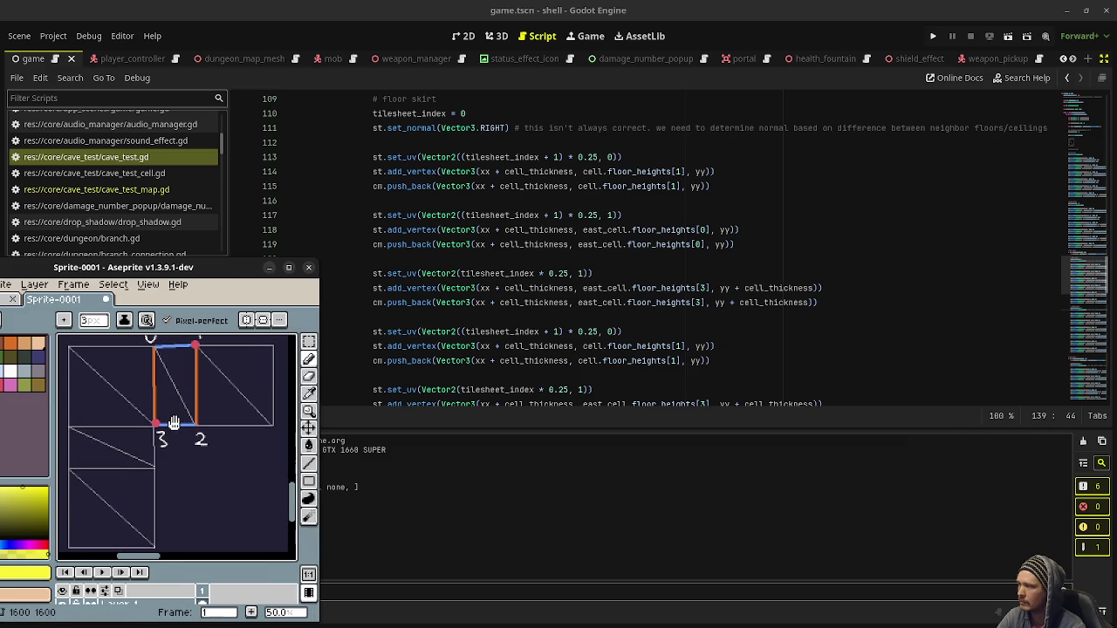
left_click_drag(173, 424, 179, 424)
right_click(180, 267)
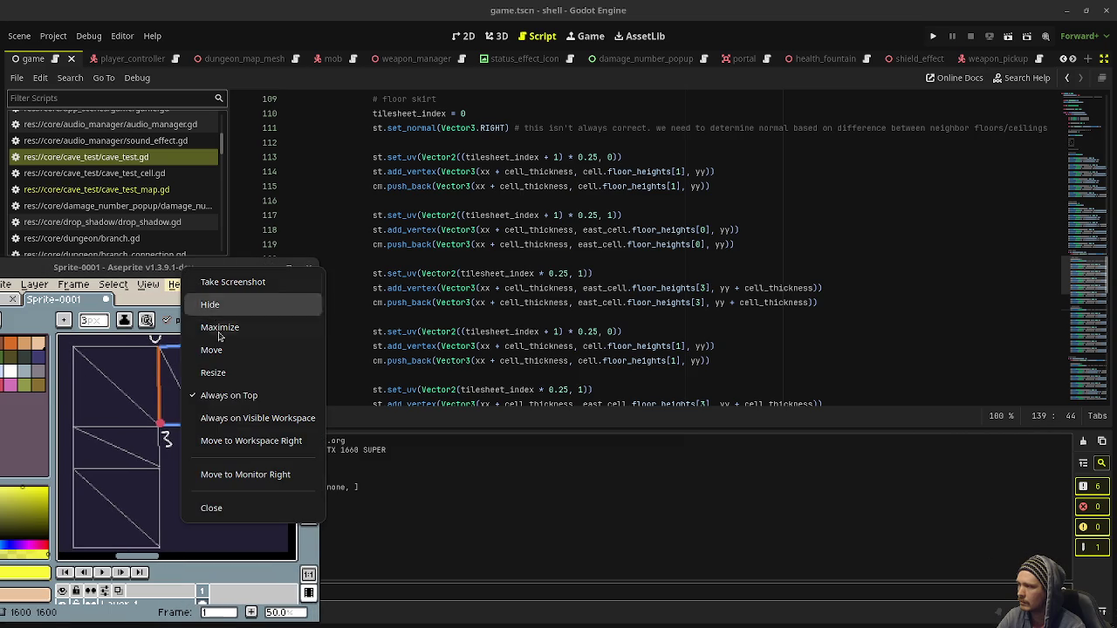
left_click(214, 394)
right_click(196, 269)
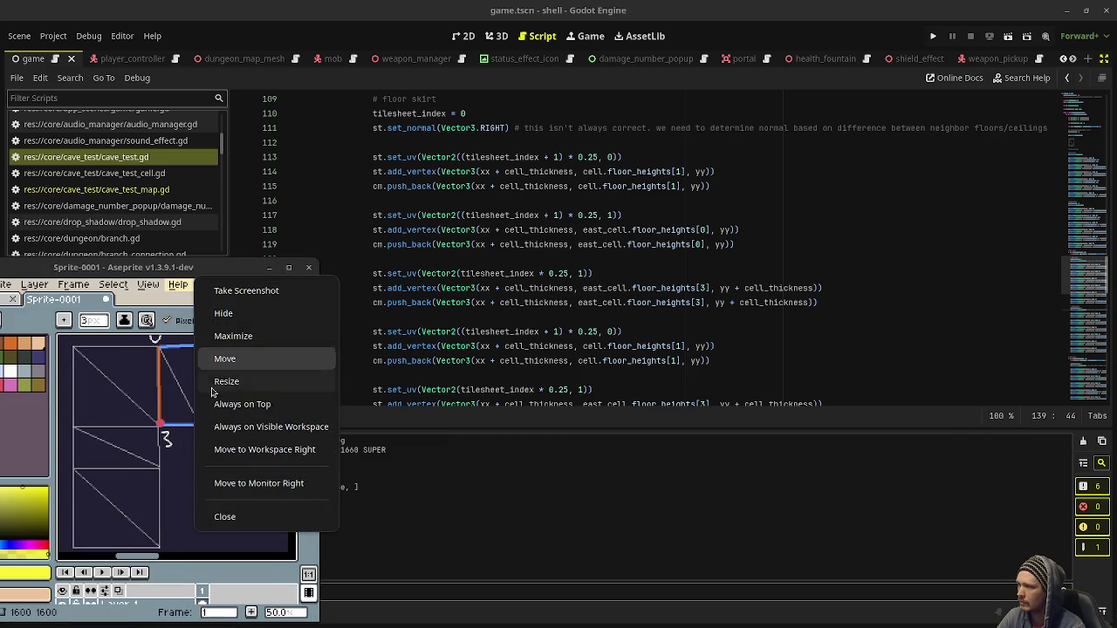
left_click(228, 403)
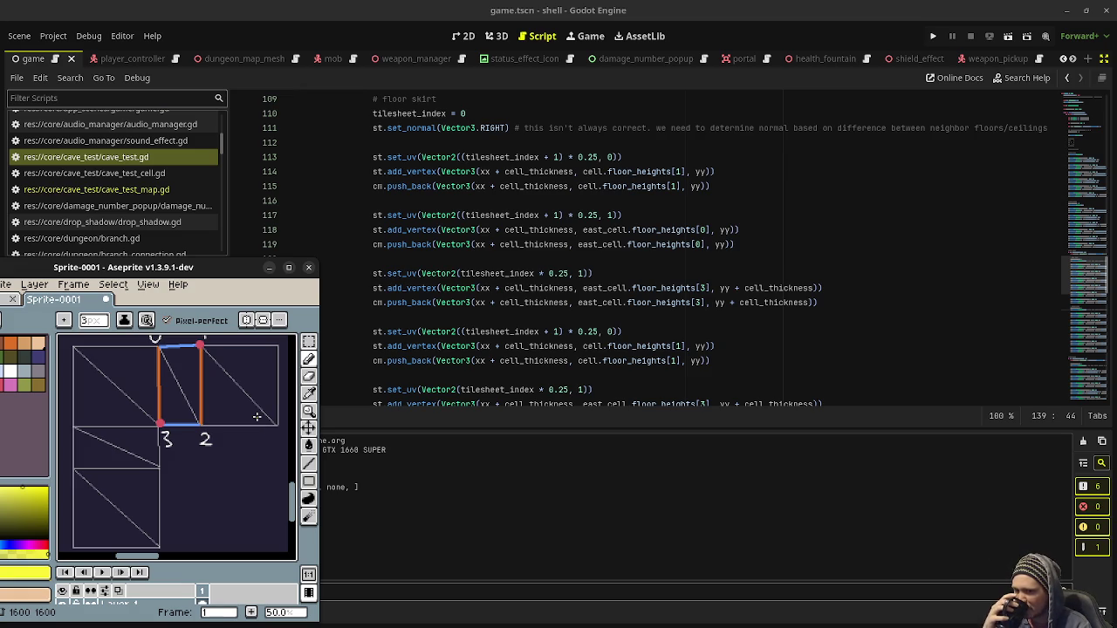
- Launch the cave game, fire, and jump between corridors and block tops to inspect wall textures
left_click(931, 38)
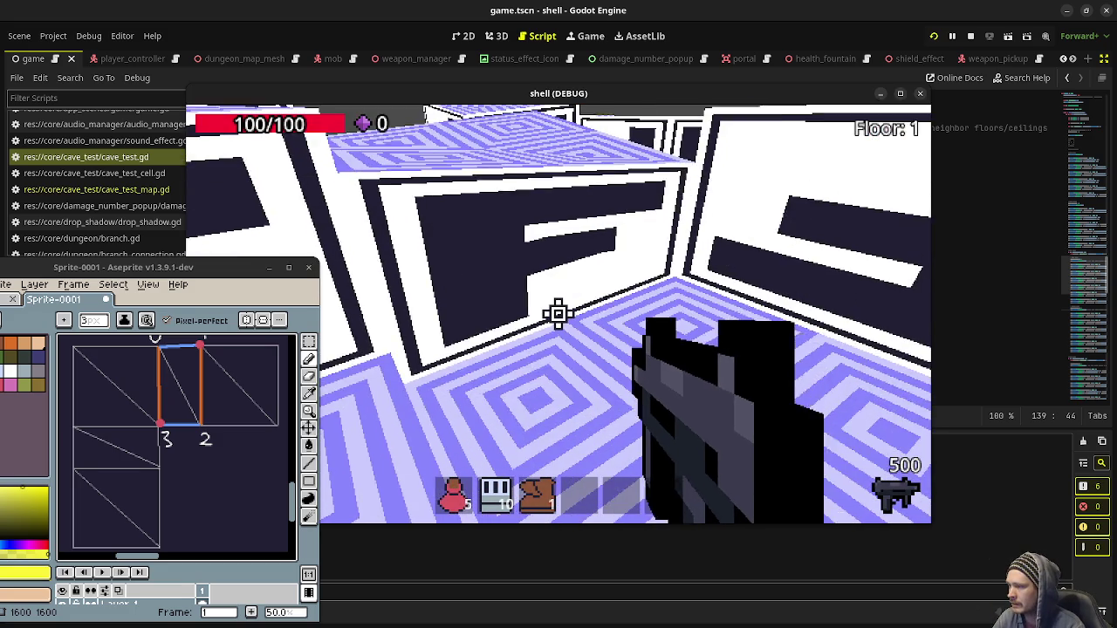
left_click(558, 315)
left_click(558, 315)
key("w")
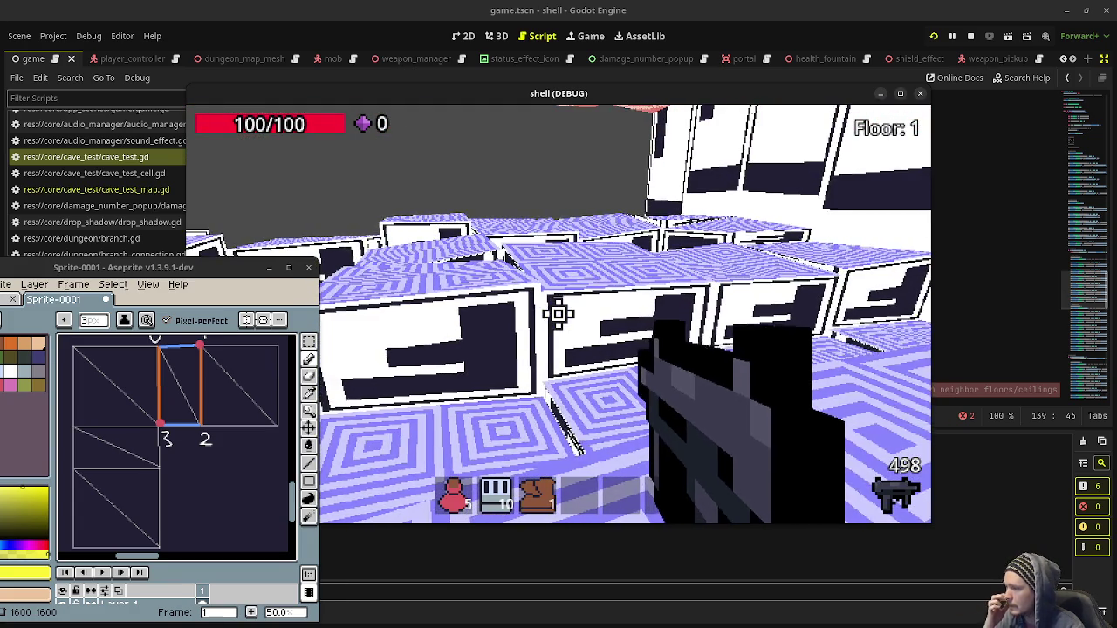
key("space")
key("w")
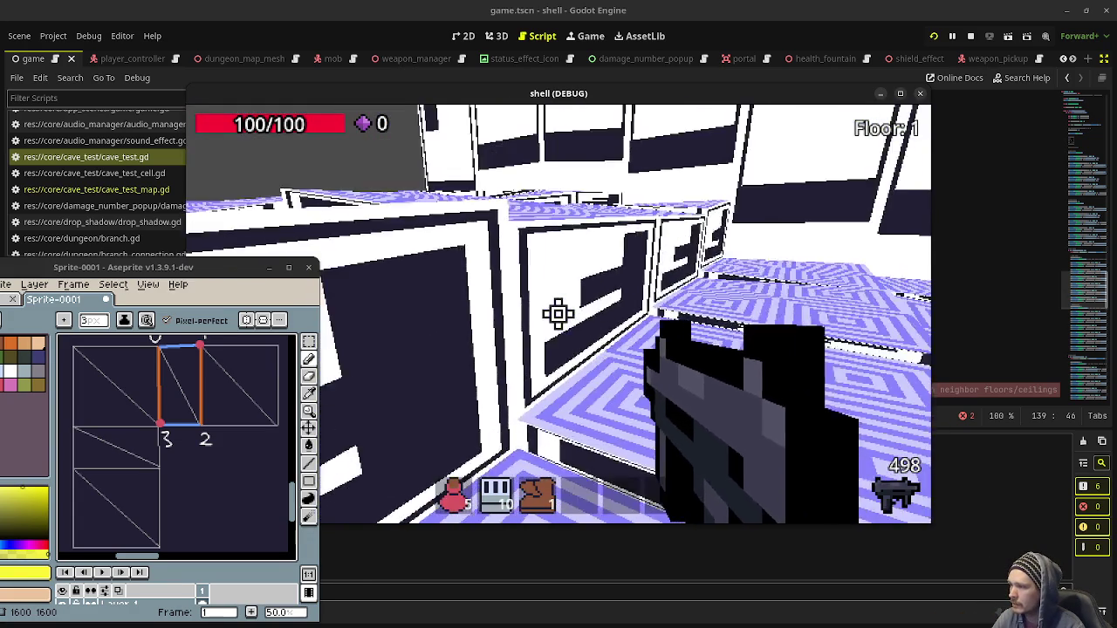
key("space")
key("w")
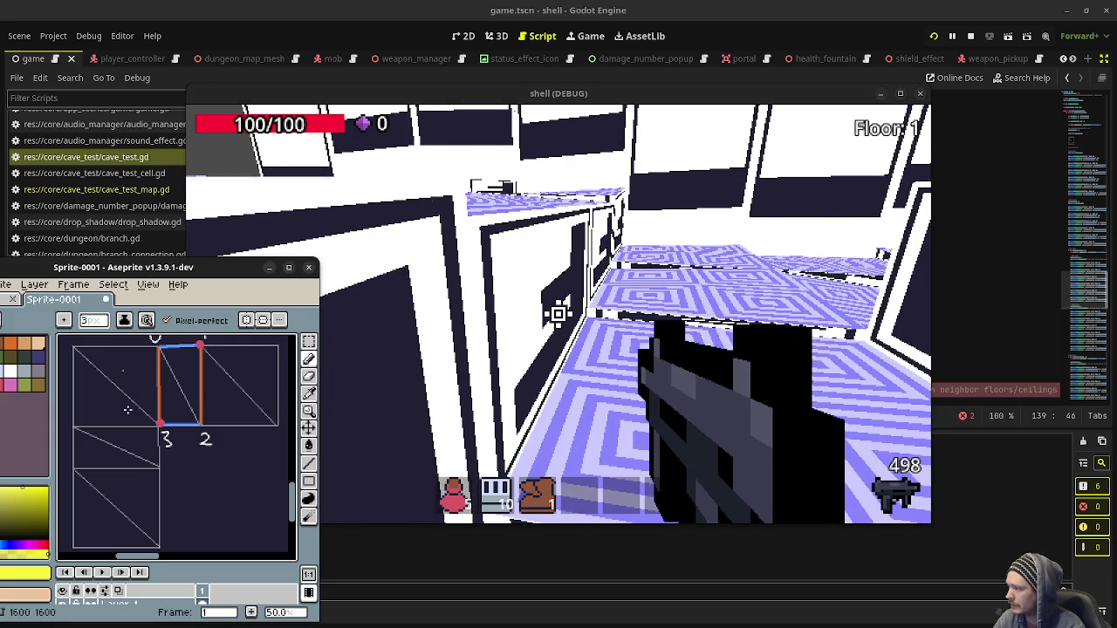
- Draw yellow loops left and right of the orange quad and a horizontal line across it
left_click_drag(111, 360, 119, 366)
mouse_move(244, 369)
left_mouse_down()
mouse_move(231, 380)
mouse_move(240, 373)
left_mouse_up()
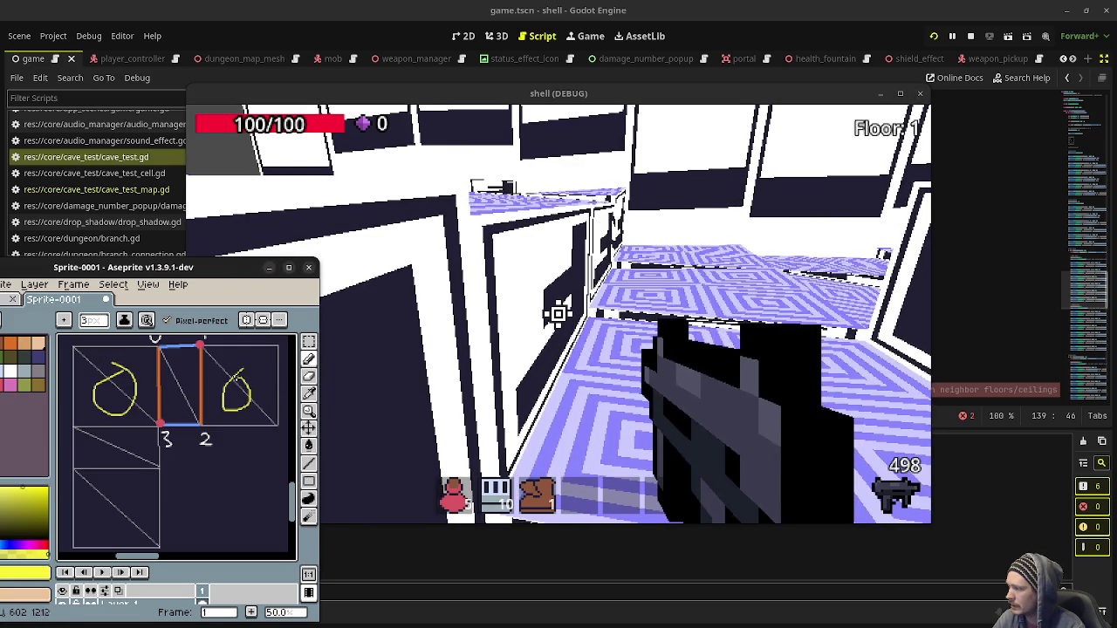
left_click_drag(158, 390, 201, 390)
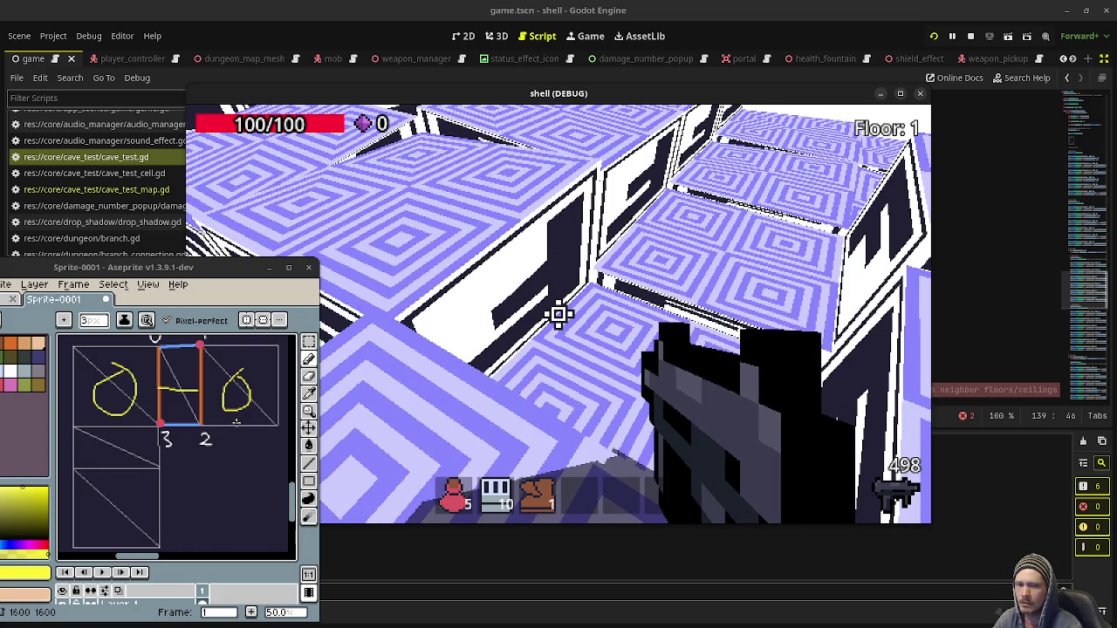
- Maximize Aseprite and pan so the yellow loops and line around the quad are visible
key("alt+Tab")
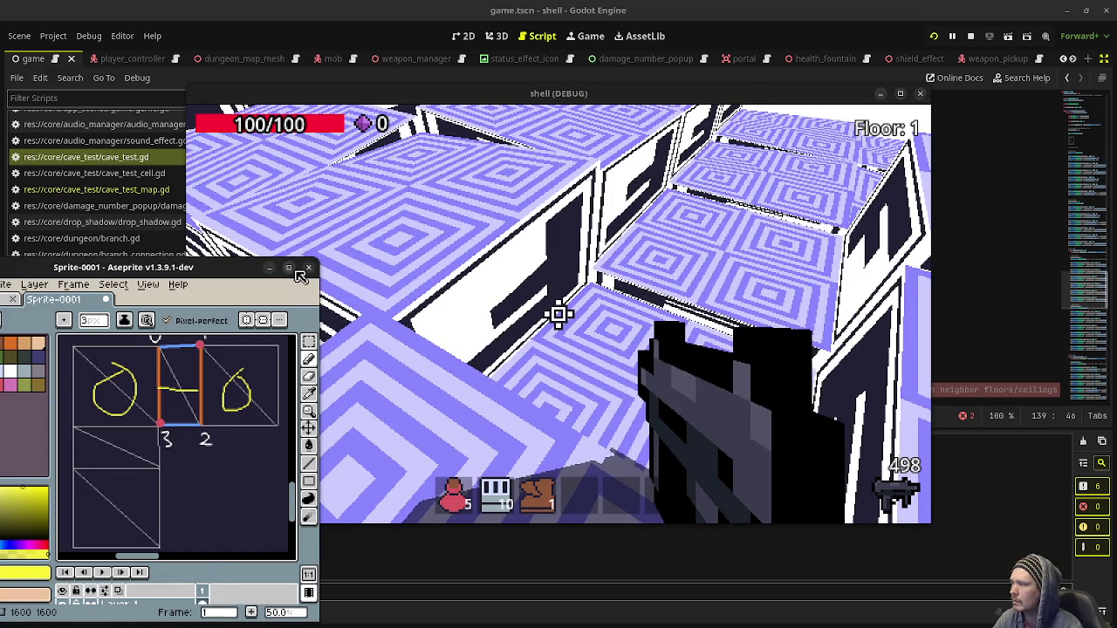
key("super+Up")
scroll(571, 364, "up", 5)
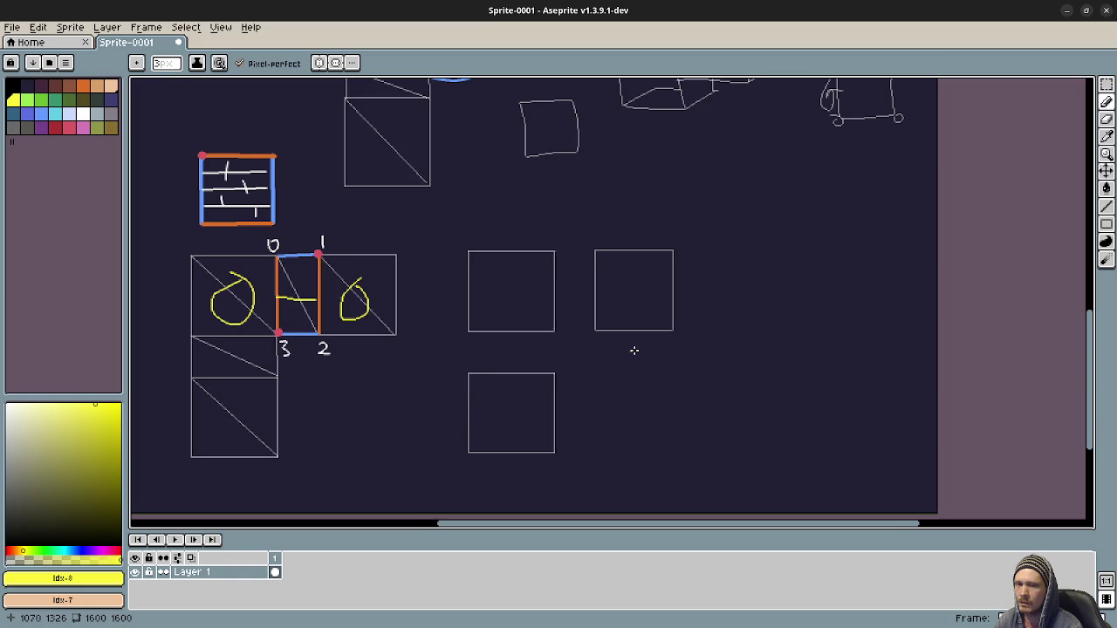
left_click_drag(635, 350, 616, 349)
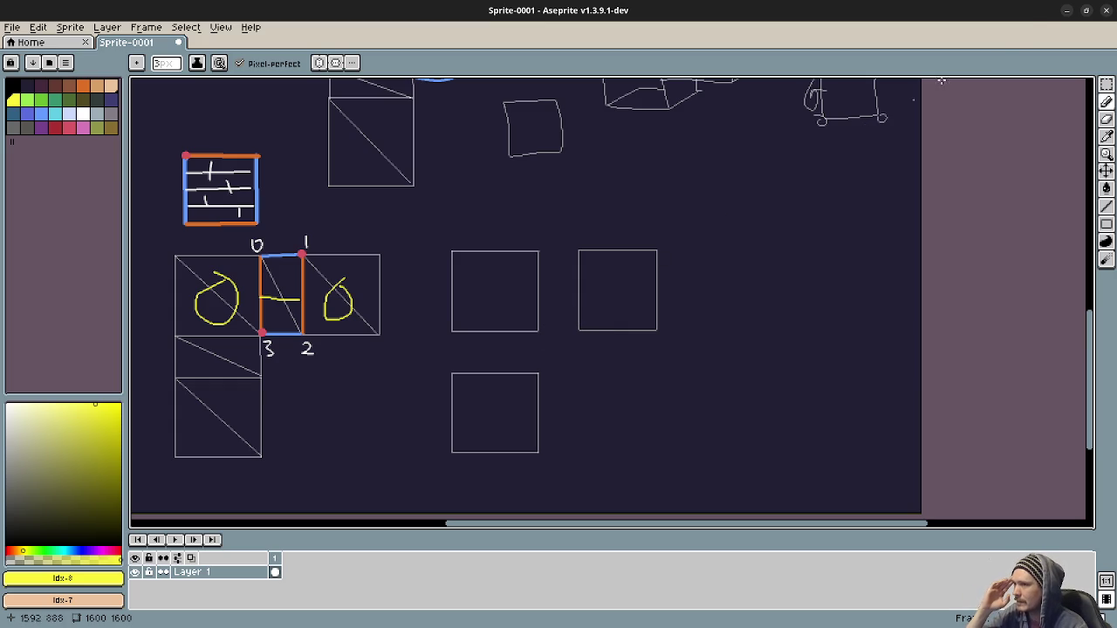
- Leave the diagram, stop the running game, and open cave_test_map.gd
left_click(1066, 10)
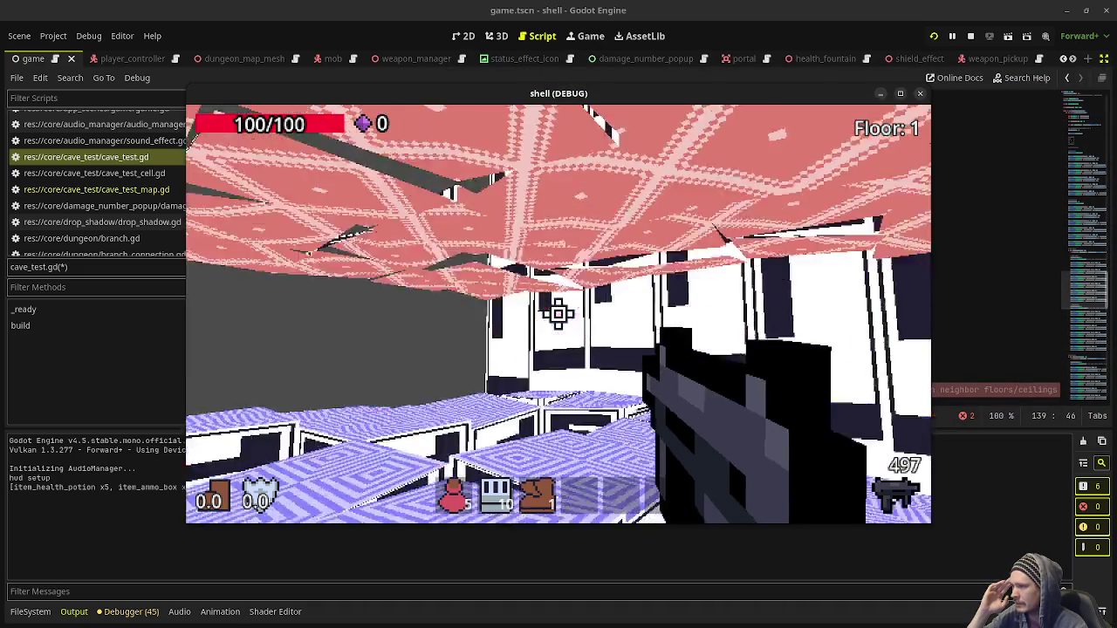
key("w")
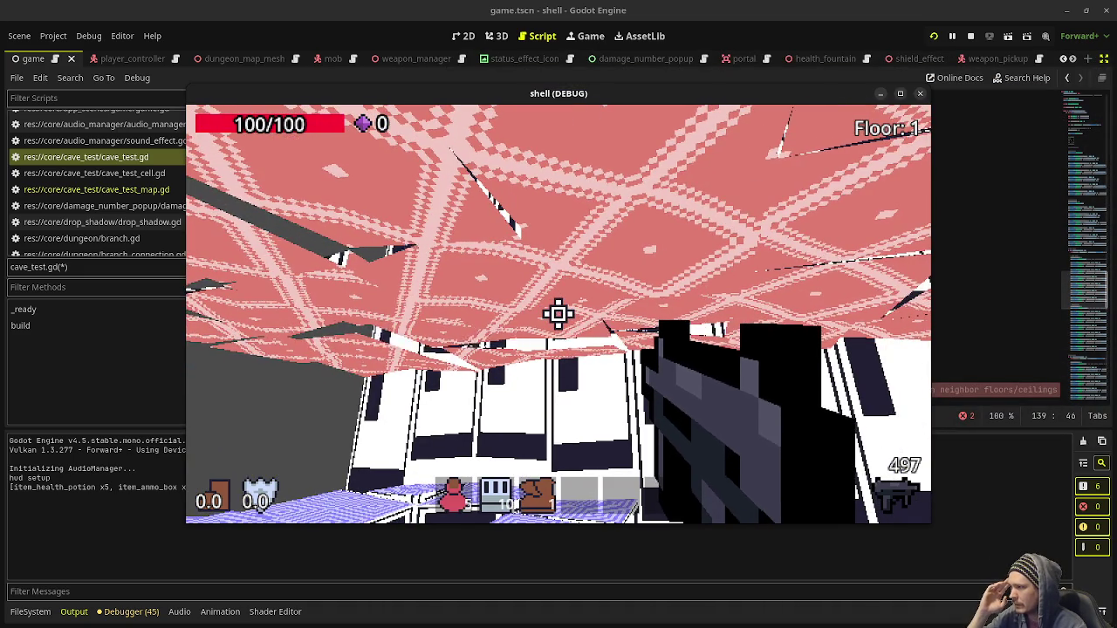
key("Escape")
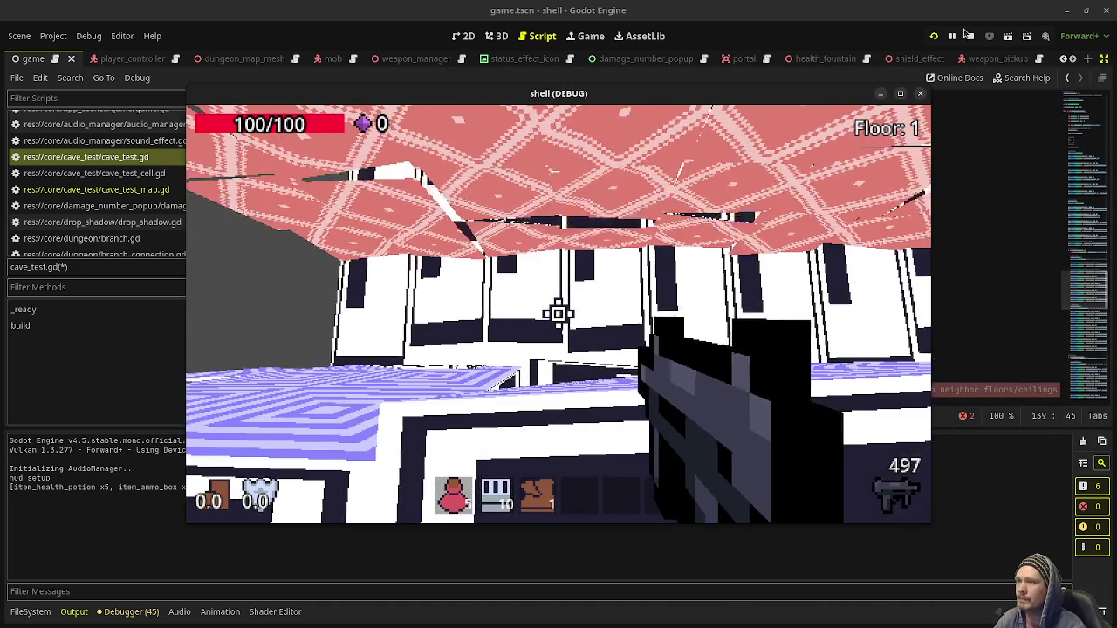
left_click(970, 36)
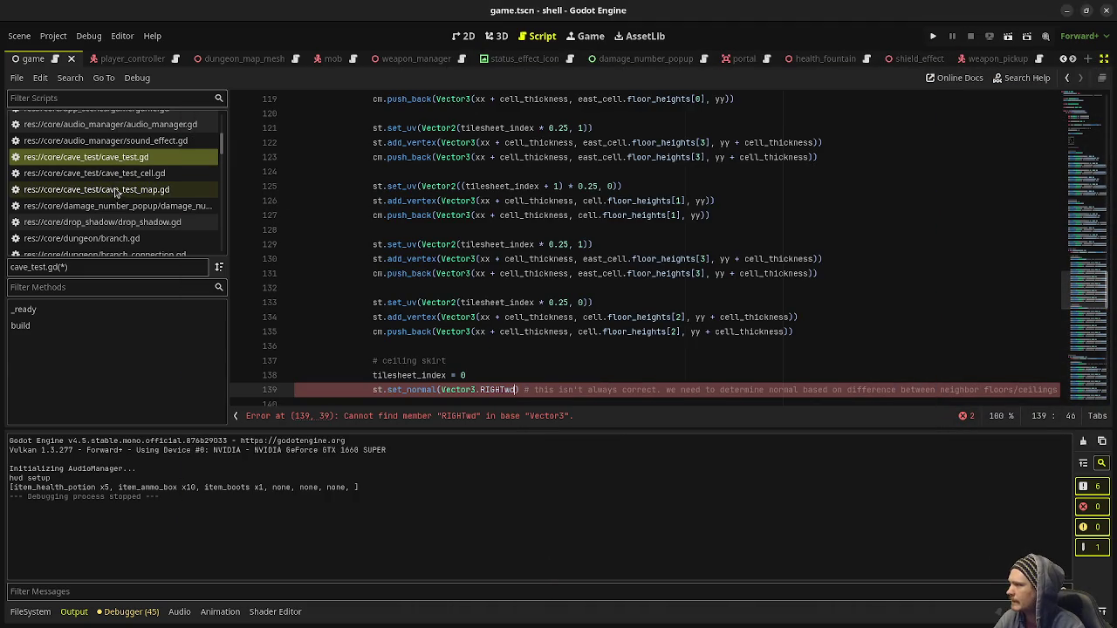
scroll(120, 189, "up", 5)
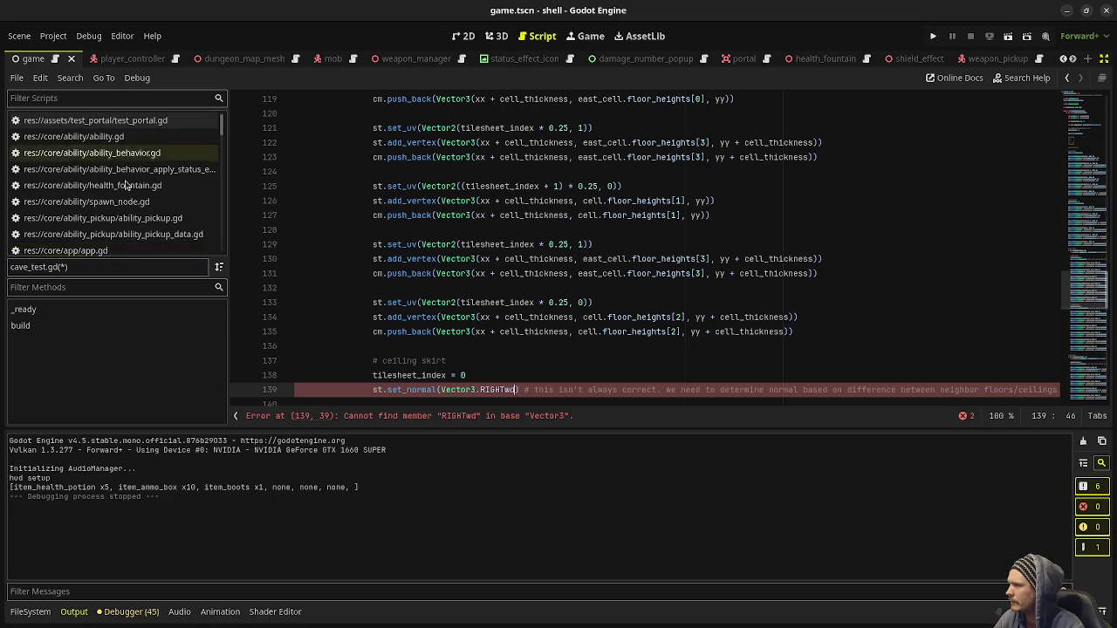
scroll(127, 186, "down", 5)
left_click(127, 155)
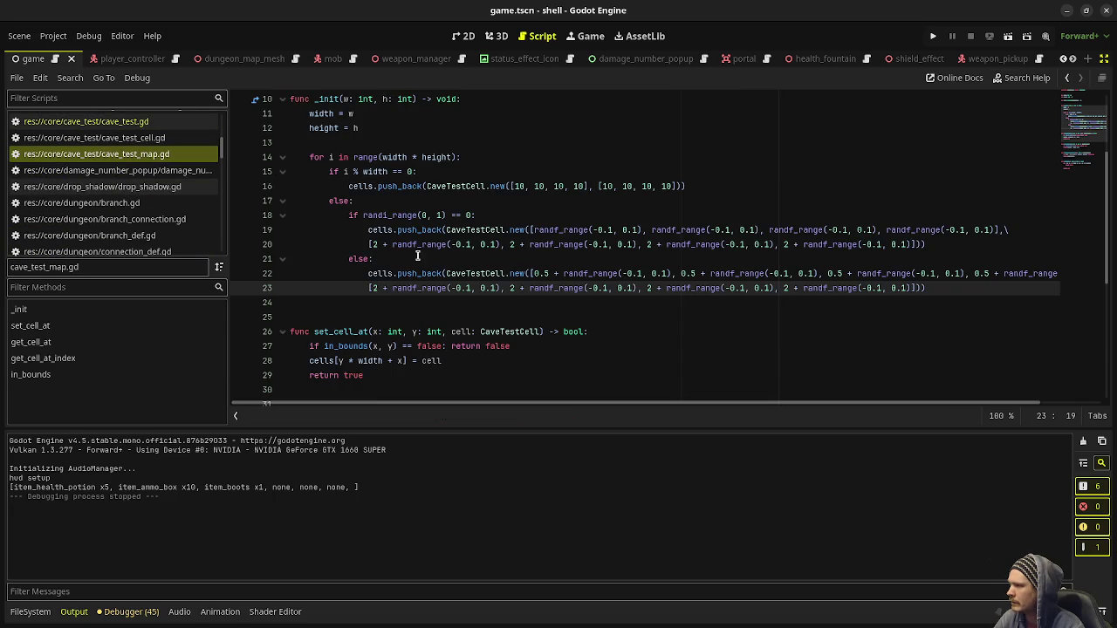
- Comment out border-cell lines 15–17, dedent lines 18–23, save, and run with F5
left_click(348, 186)
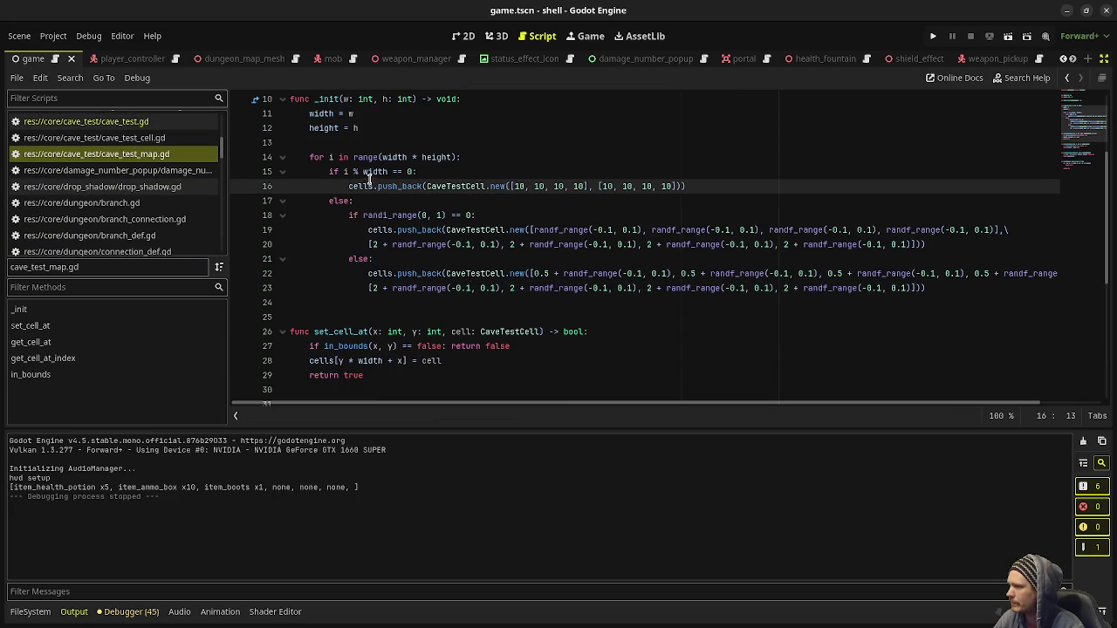
left_click_drag(359, 201, 330, 172)
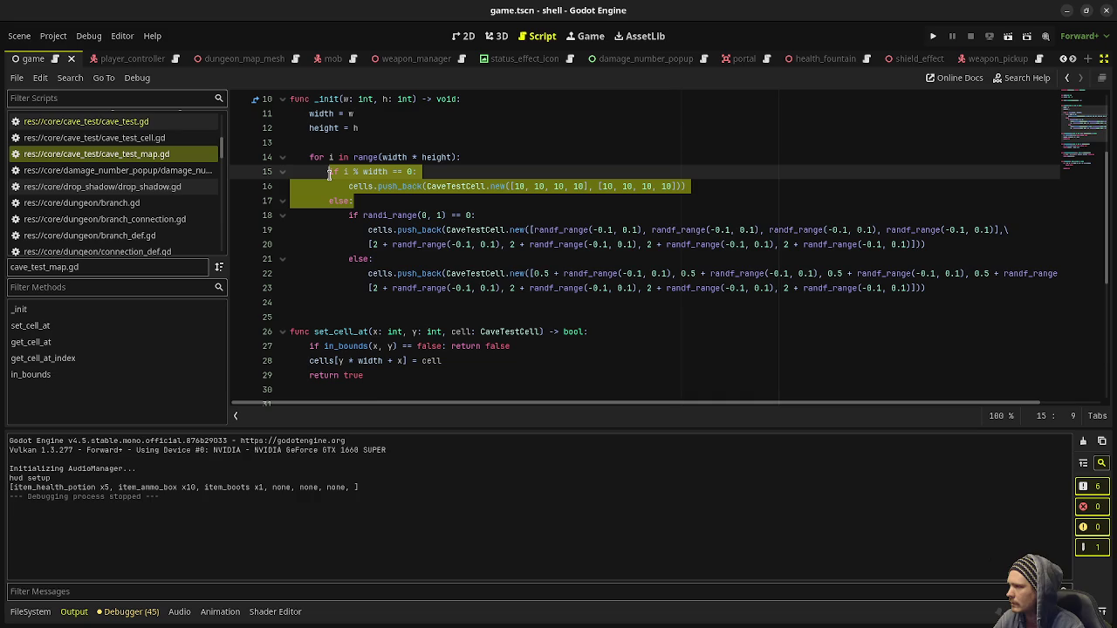
key("ctrl+k")
mouse_move(391, 288)
left_mouse_down()
mouse_move(371, 230)
mouse_move(350, 215)
left_mouse_up()
key("shift+Tab")
key("ctrl+s")
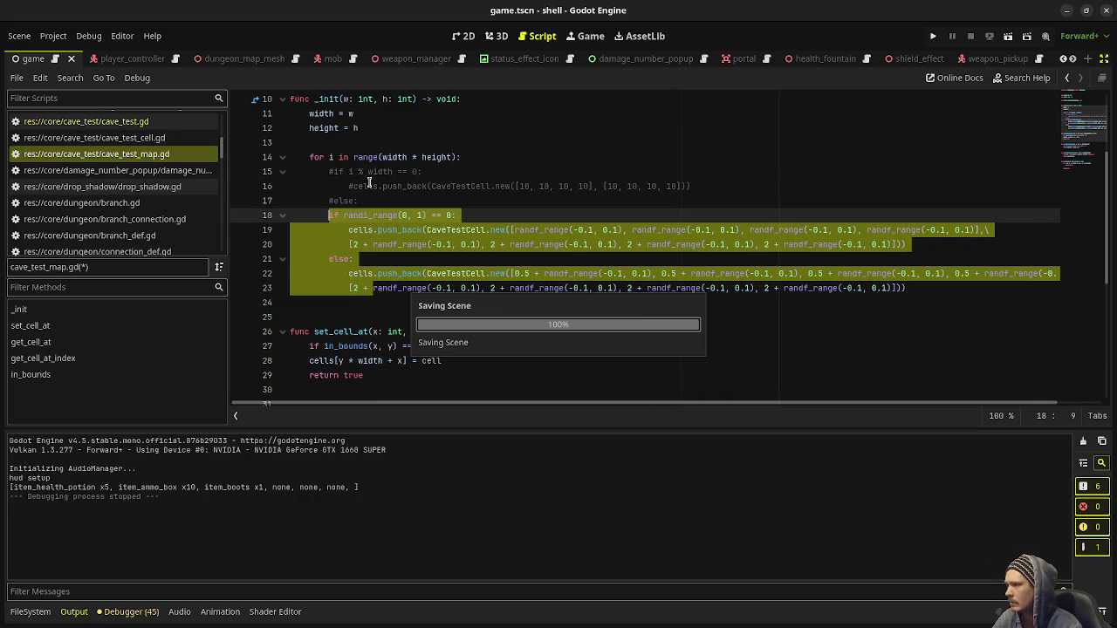
key("F5")
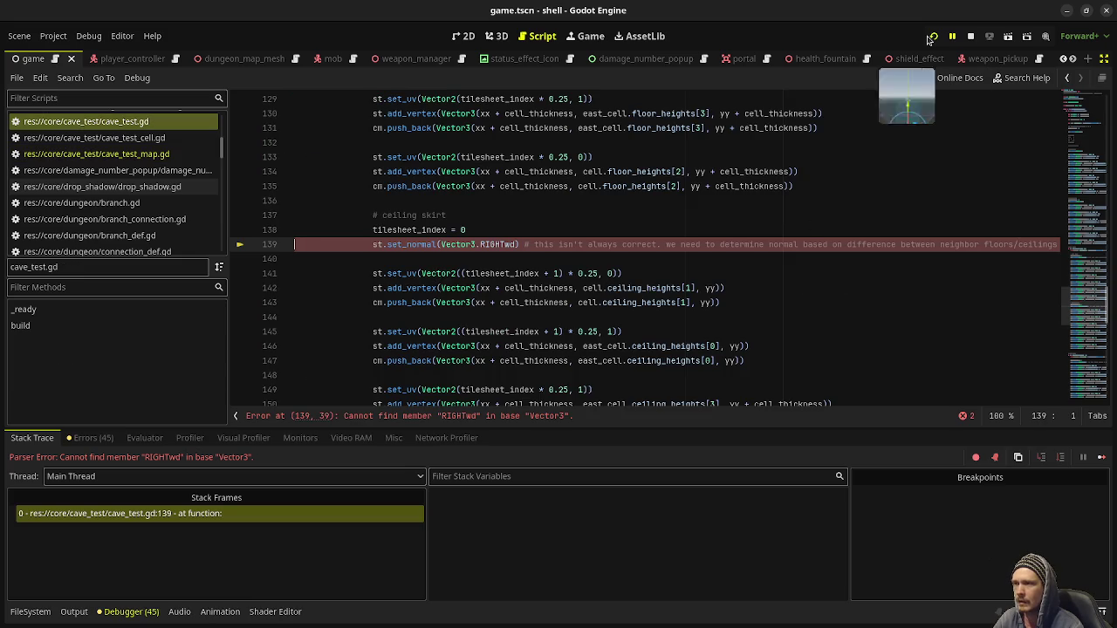
- Remove the stray 'wd' after Vector3.RIGHT on line 139, save cave_test.gd, and relaunch the game
left_click(676, 232)
key("ctrl+z")
key("ctrl+s")
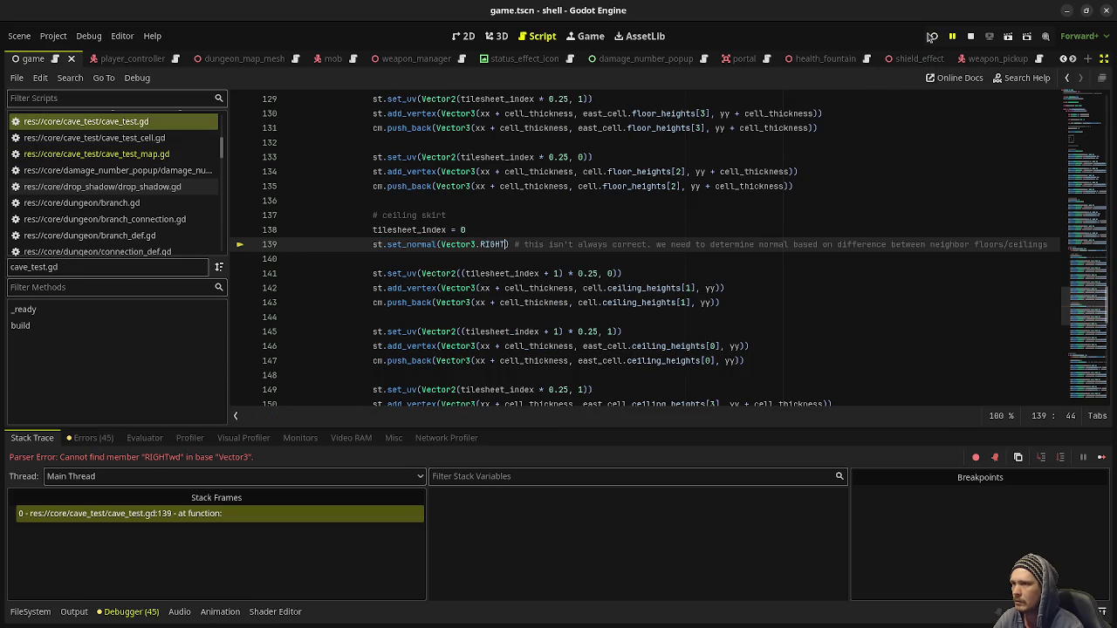
left_click(932, 37)
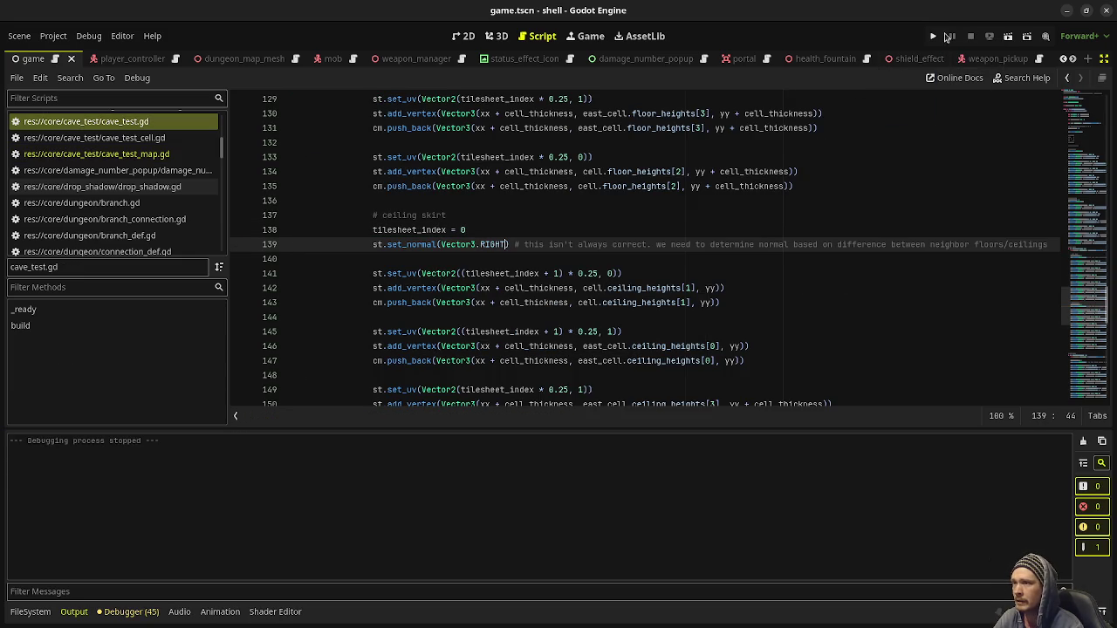
left_click(945, 37)
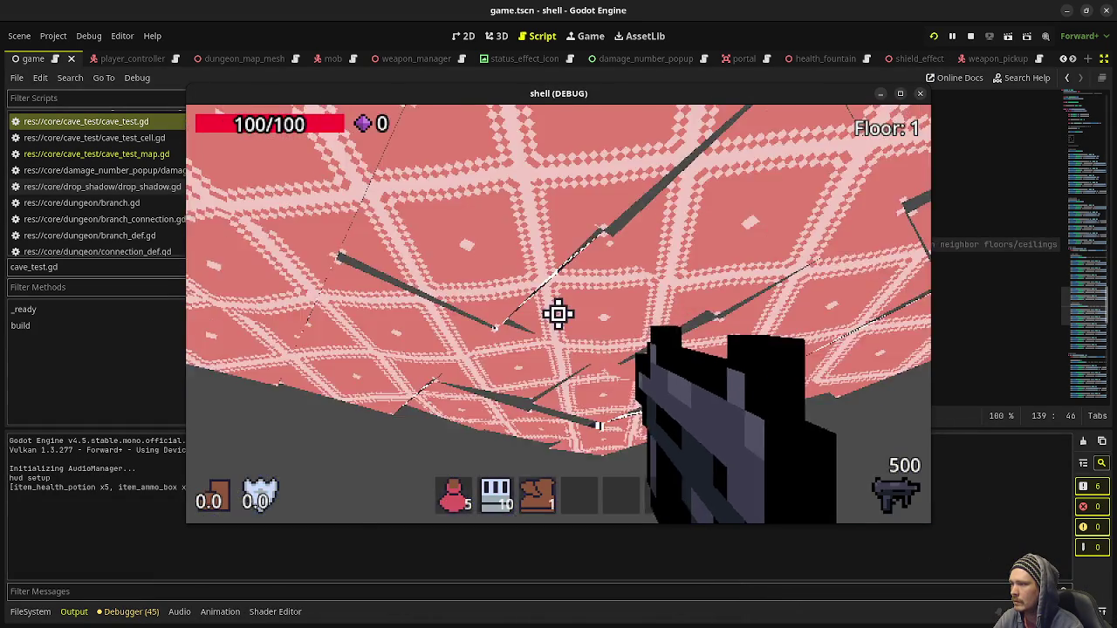
- Shoot at the cave ceiling to inspect the skirts, then fix line 139, save, and switch to Aseprite
left_click(558, 314)
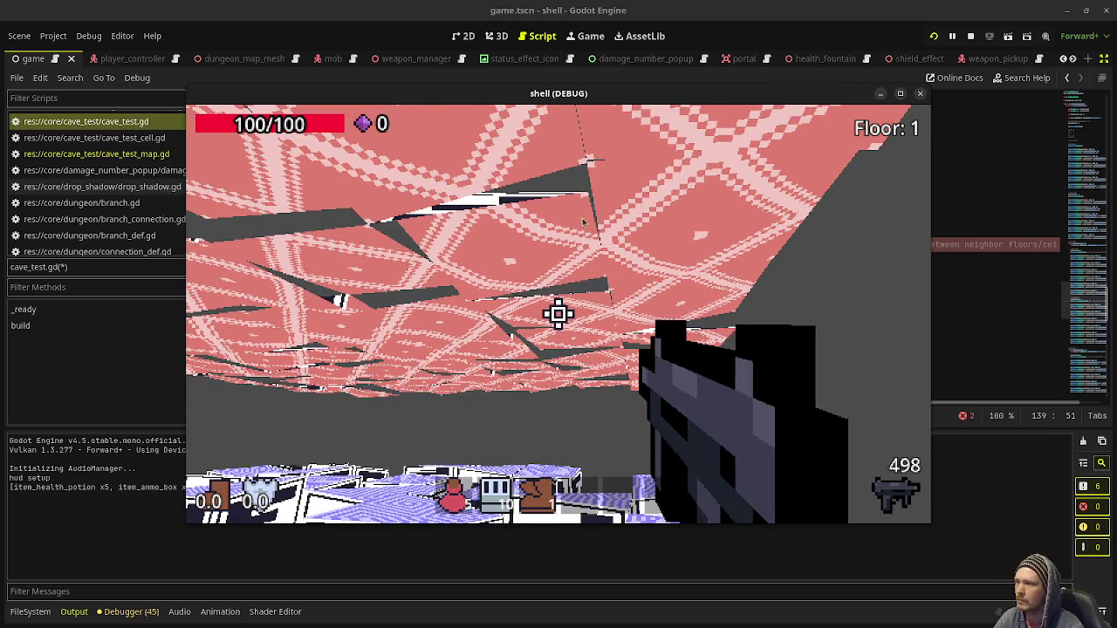
left_click(559, 314)
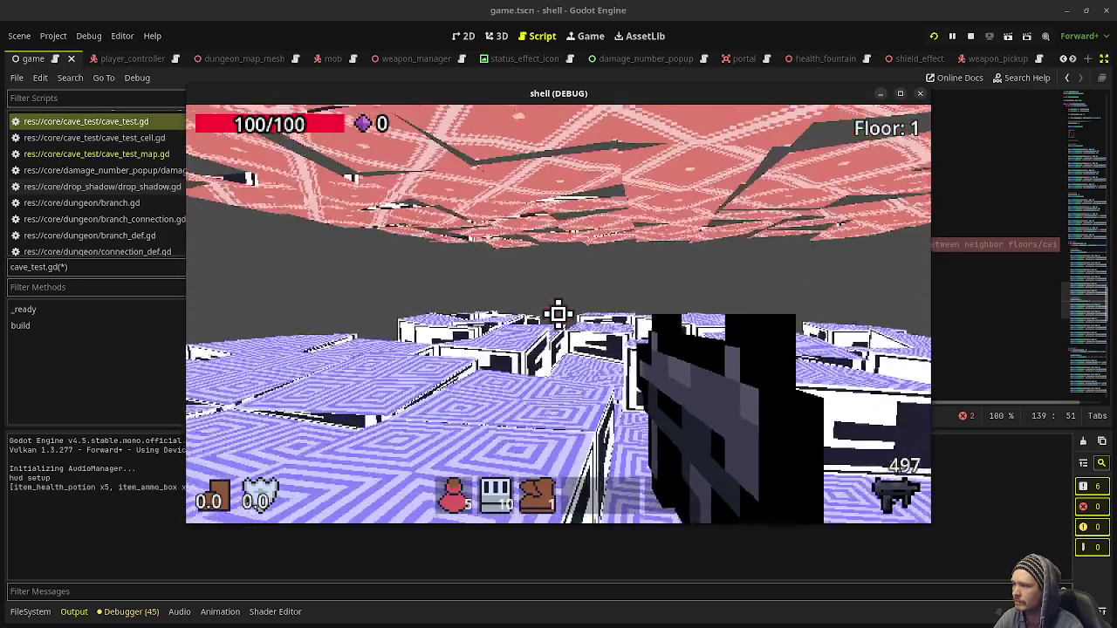
key("alt+Tab")
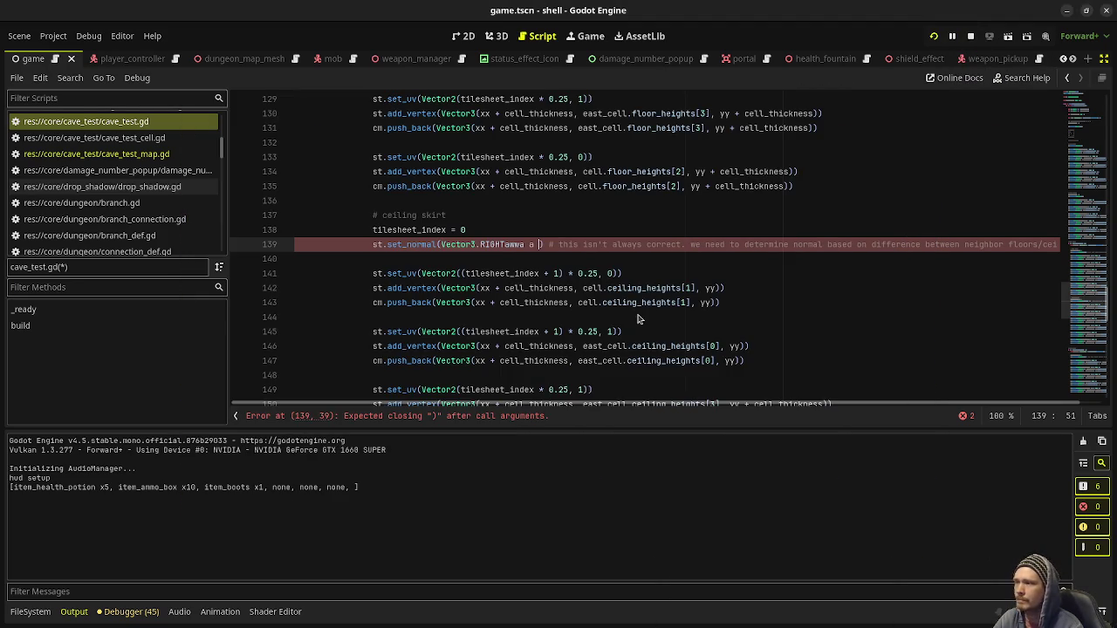
key("BackSpace")
key("BackSpace")
key("BackSpace")
key("F5")
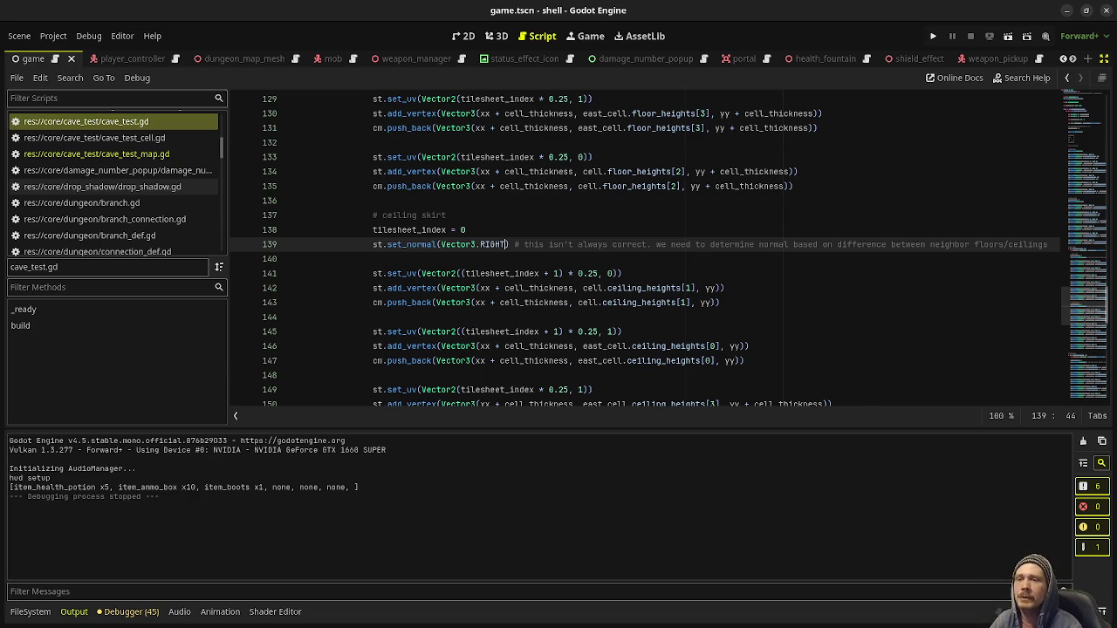
key("alt+Tab")
- Pick white from the canvas and draw thick lines along the middle box's bottom and top edges
scroll(516, 312, "up", 3)
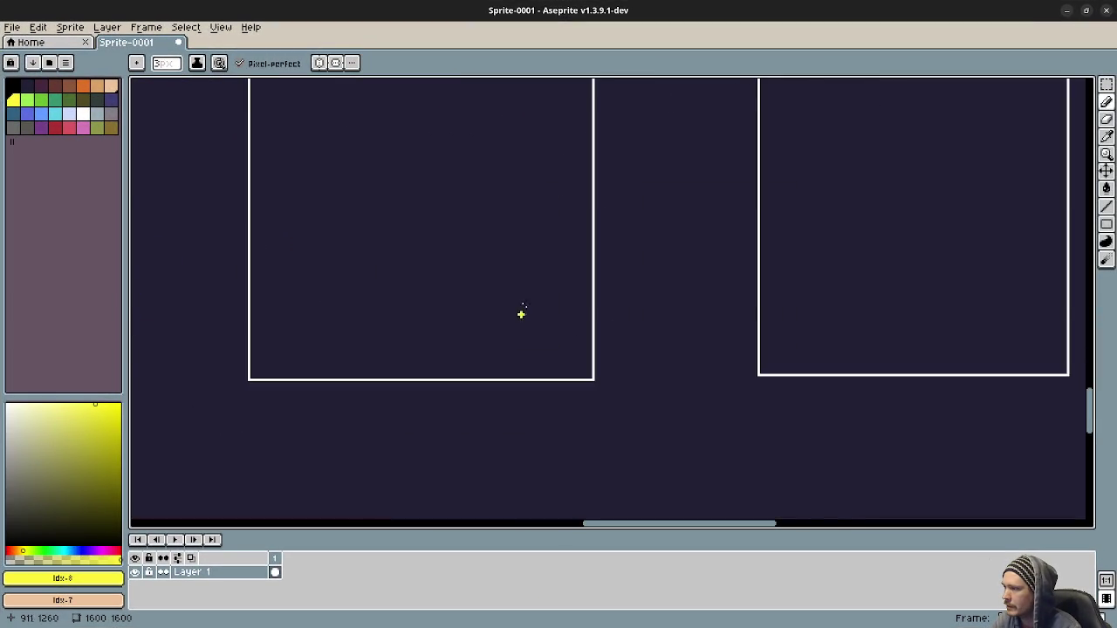
scroll(521, 314, "down", 2)
left_click(533, 355, "alt")
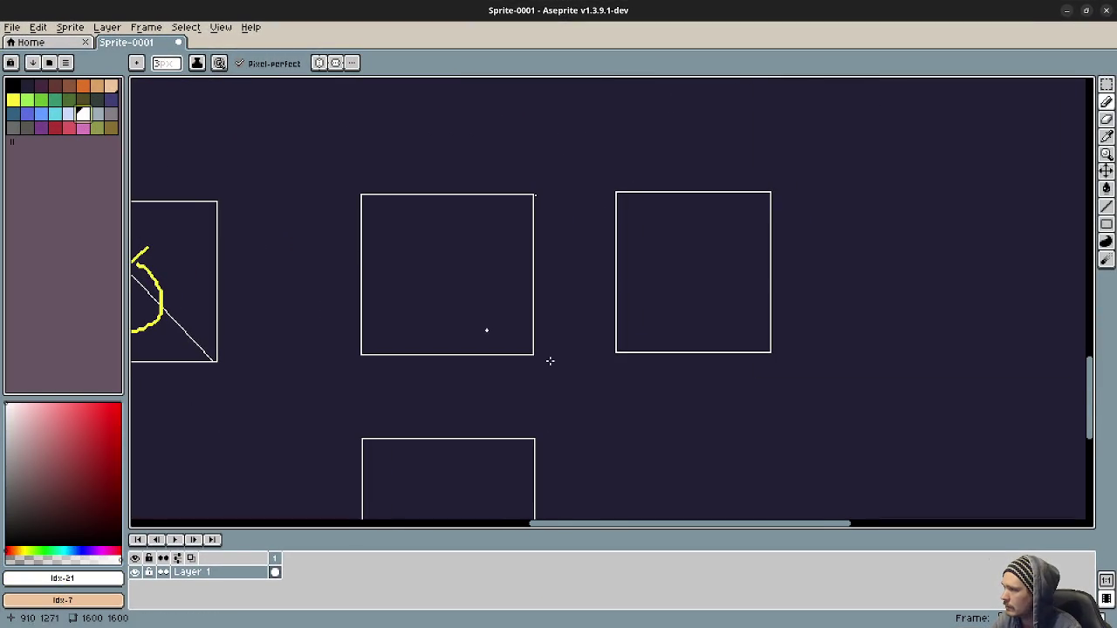
scroll(541, 357, "up", 2)
left_click_drag(494, 362, 666, 362)
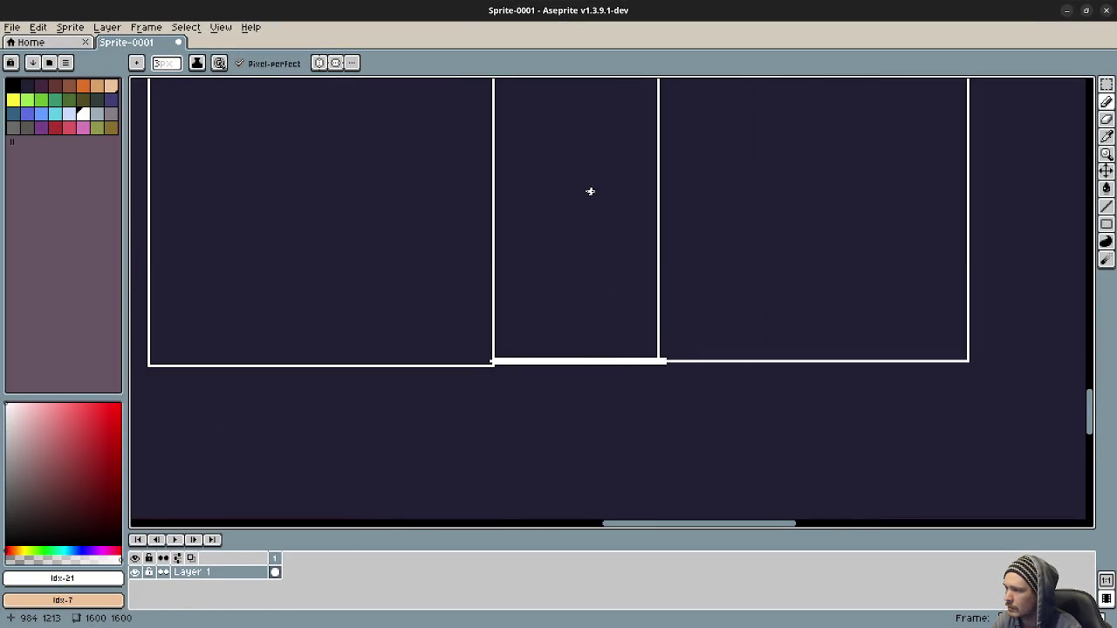
left_click_drag(590, 191, 566, 348)
left_click_drag(469, 204, 635, 195)
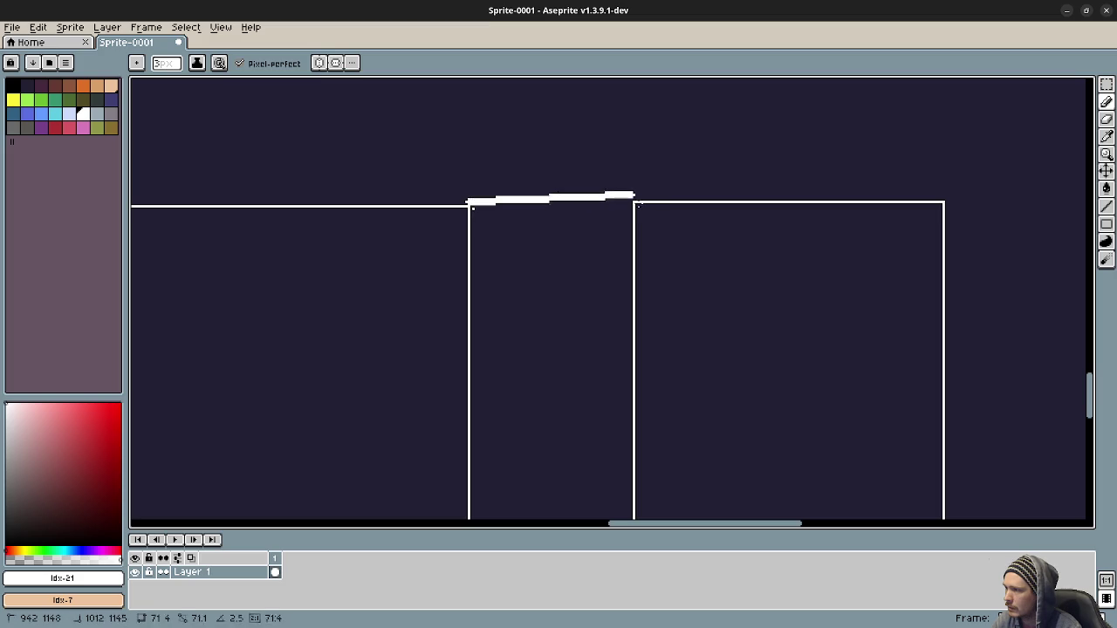
mouse_move(553, 189)
left_mouse_down()
mouse_move(531, 106)
mouse_move(534, 436)
left_mouse_up()
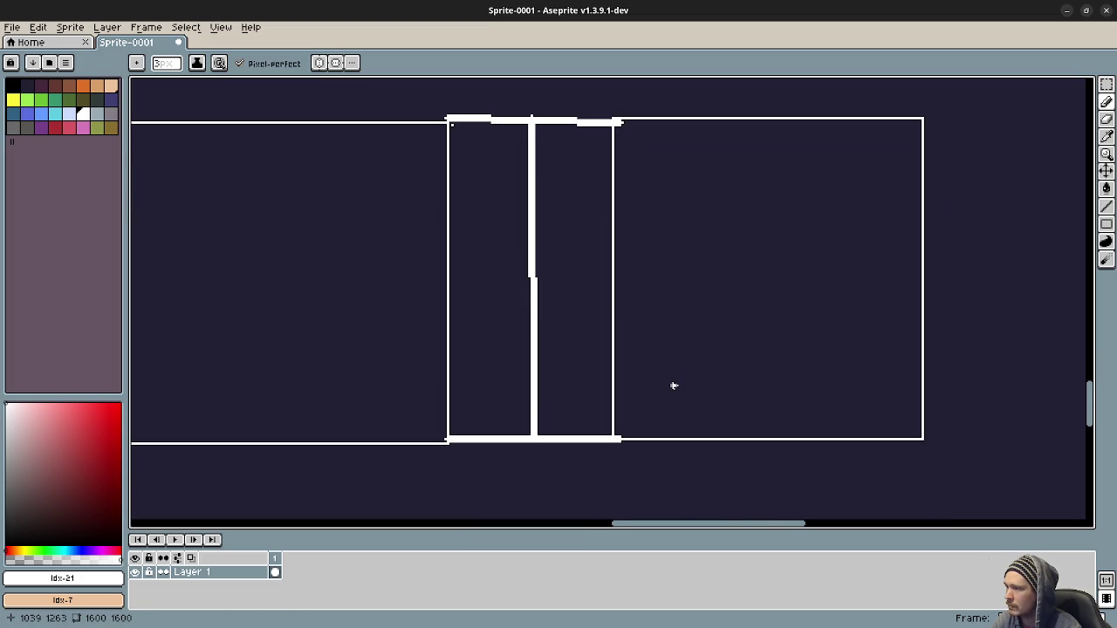
- Draw trial diagonals across the middle box, then undo them along with the divider line
left_click(452, 125, "shift")
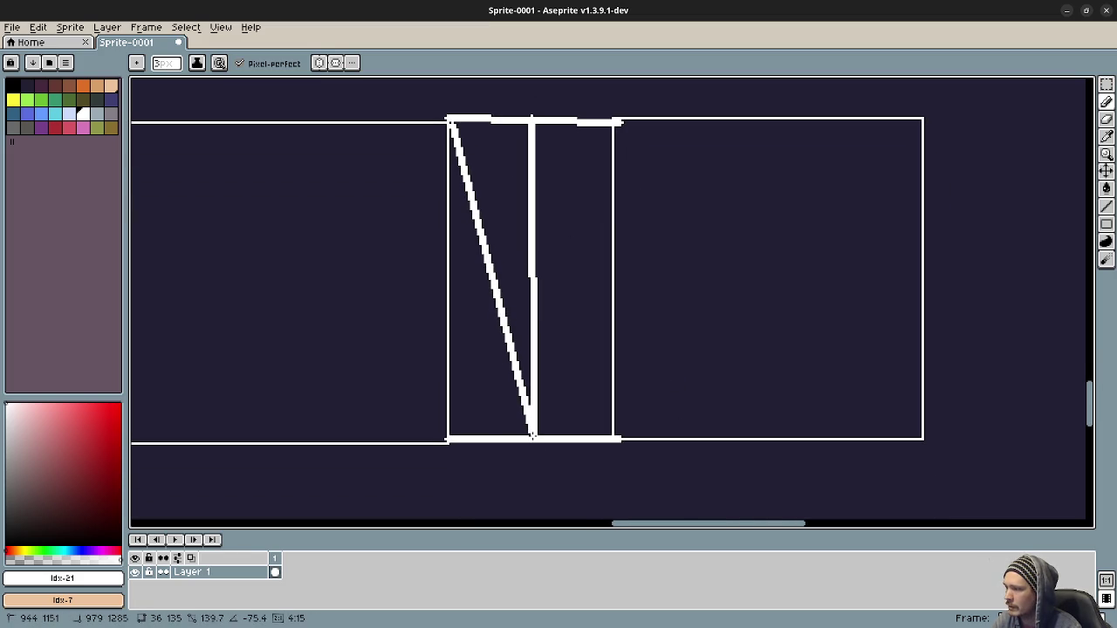
left_click(540, 129)
left_click(609, 434, "shift")
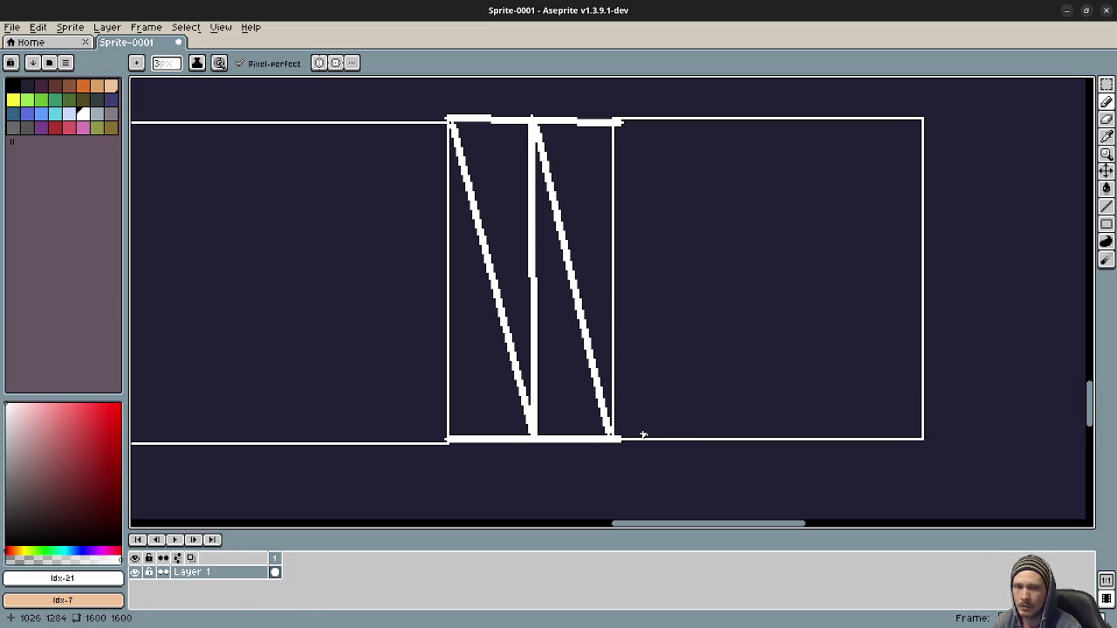
key("ctrl+z")
key("ctrl+z")
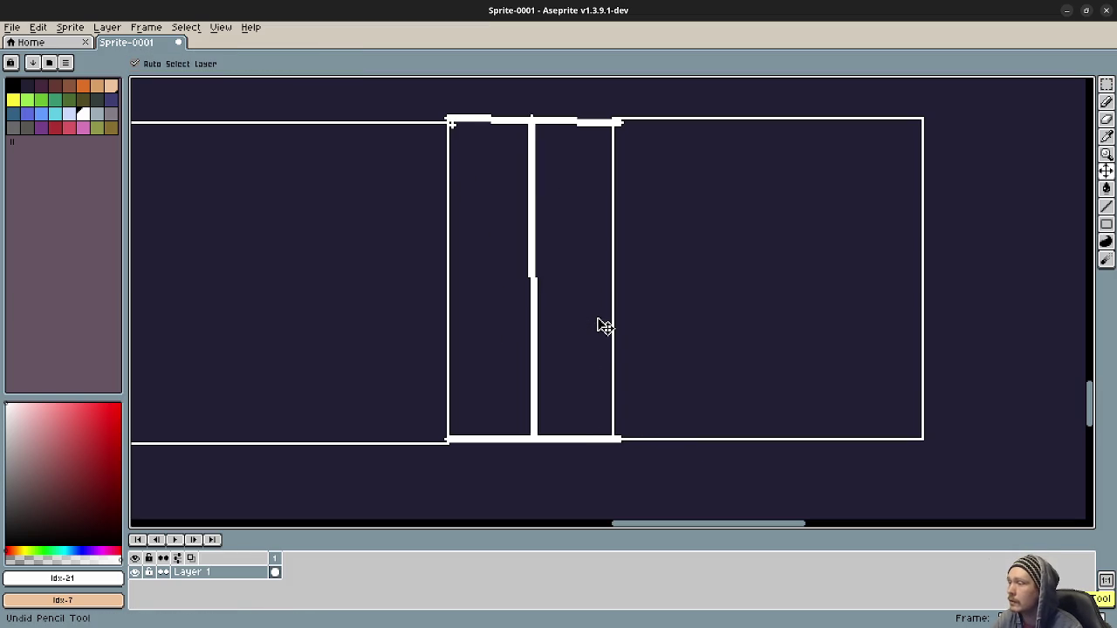
key("ctrl+z")
- Sketch lines from the box centre to its corners, undo one, then draw a vertical divider
left_click(528, 272)
left_click(602, 138, "shift")
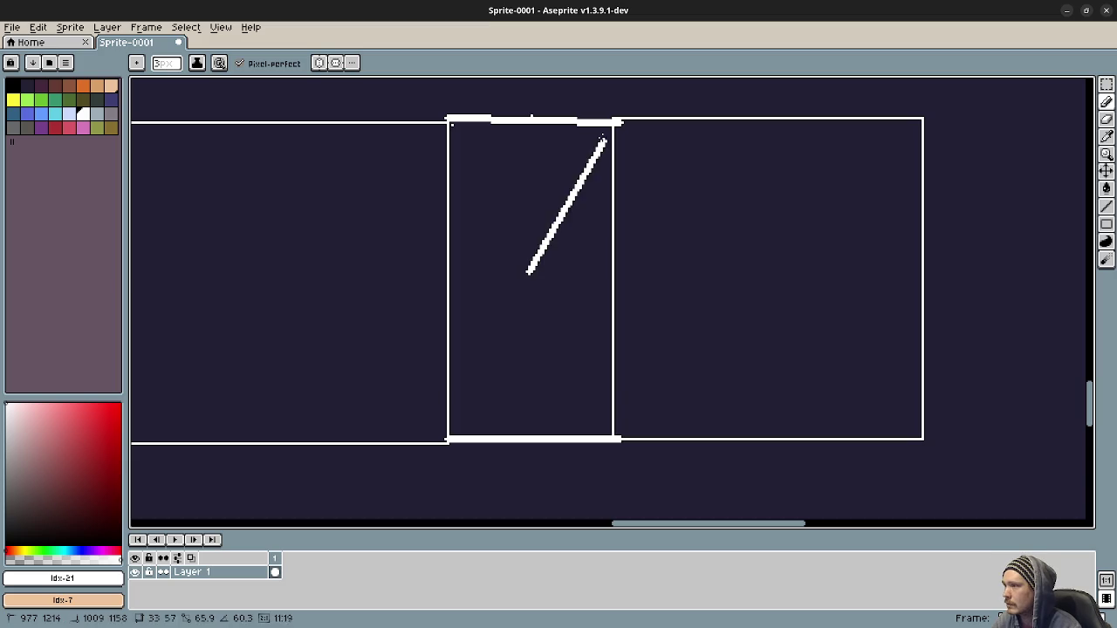
left_click(610, 123)
left_click(528, 272, "shift")
left_click(457, 128, "shift")
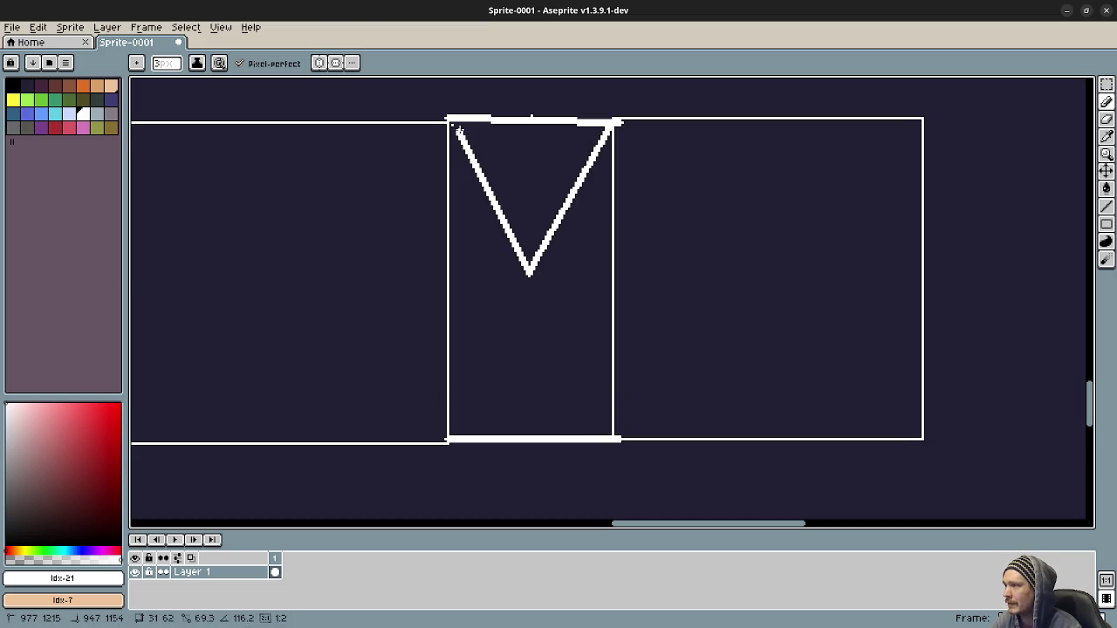
left_click(528, 272)
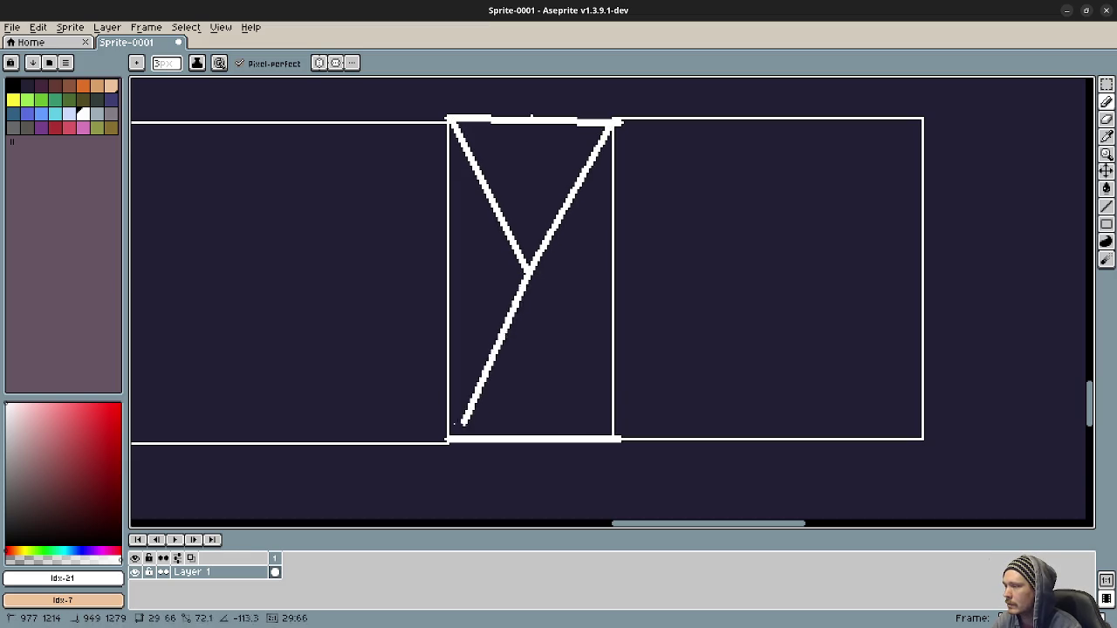
left_click(450, 431, "shift")
left_click(528, 273)
left_click(610, 433, "shift")
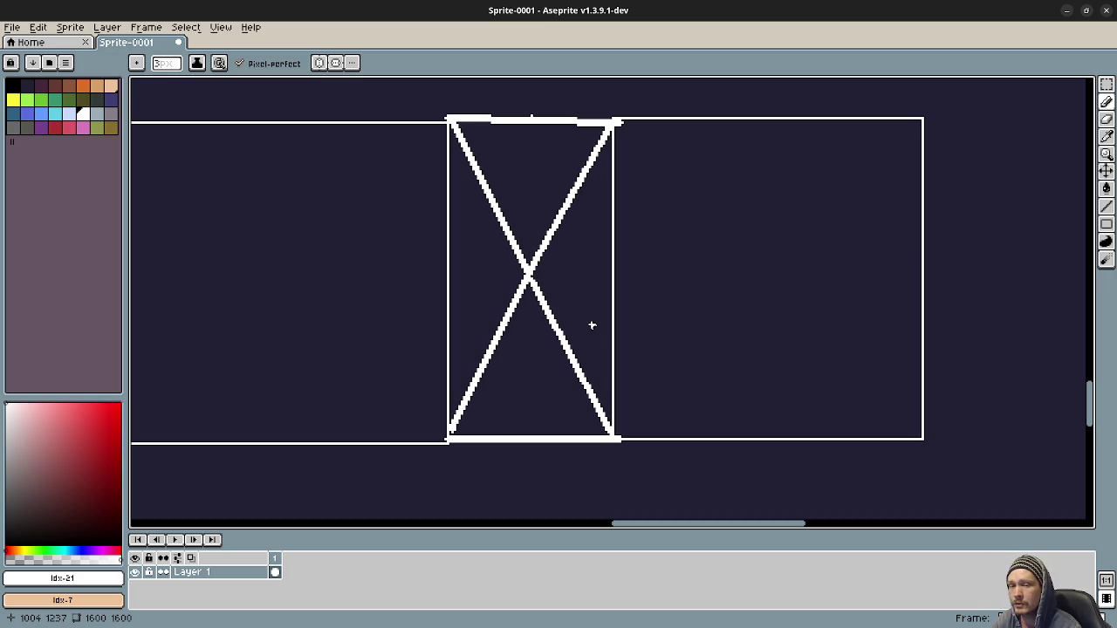
key("ctrl+z")
key("ctrl+z")
key("ctrl+z")
key("ctrl+z")
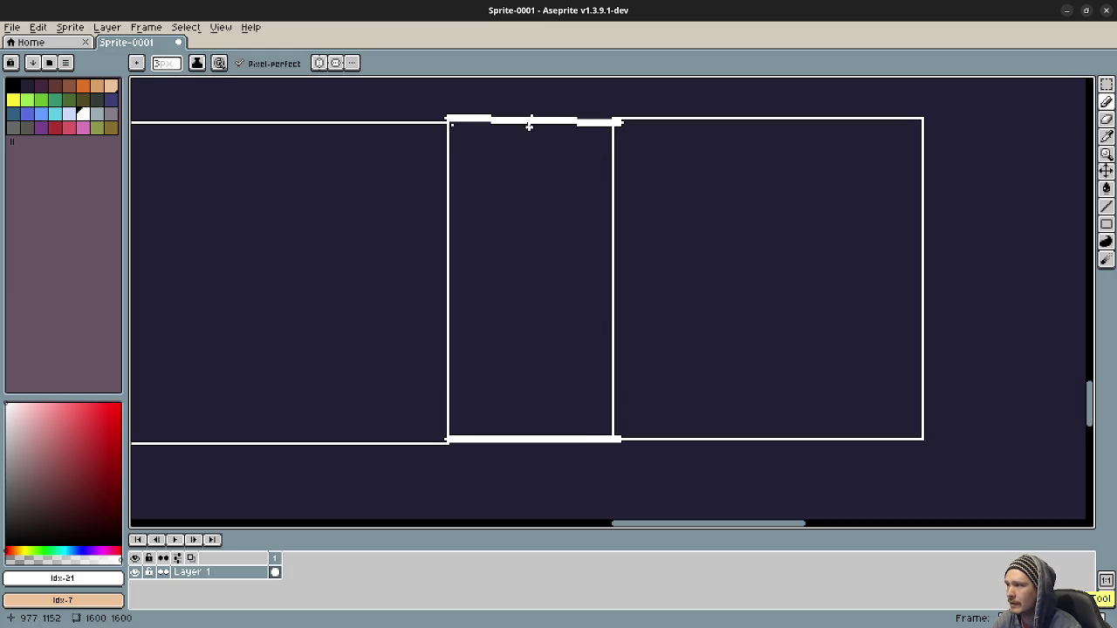
left_click_drag(530, 121, 531, 439)
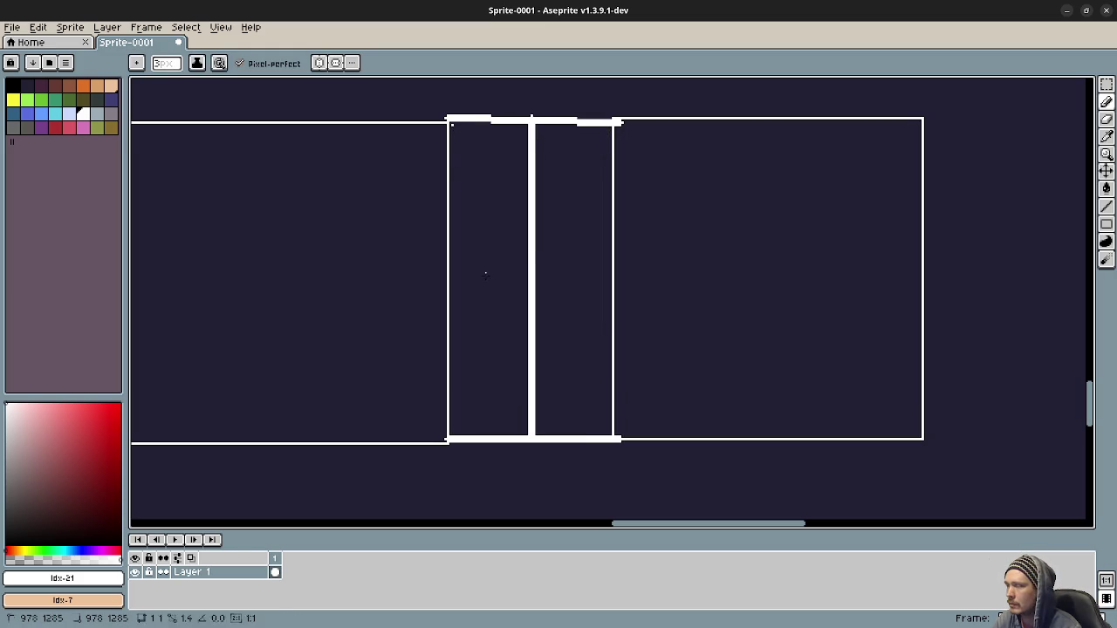
- Draw two diagonal strokes across the middle rectangle, then undo them, keeping the vertical divider
left_click(532, 440, "shift")
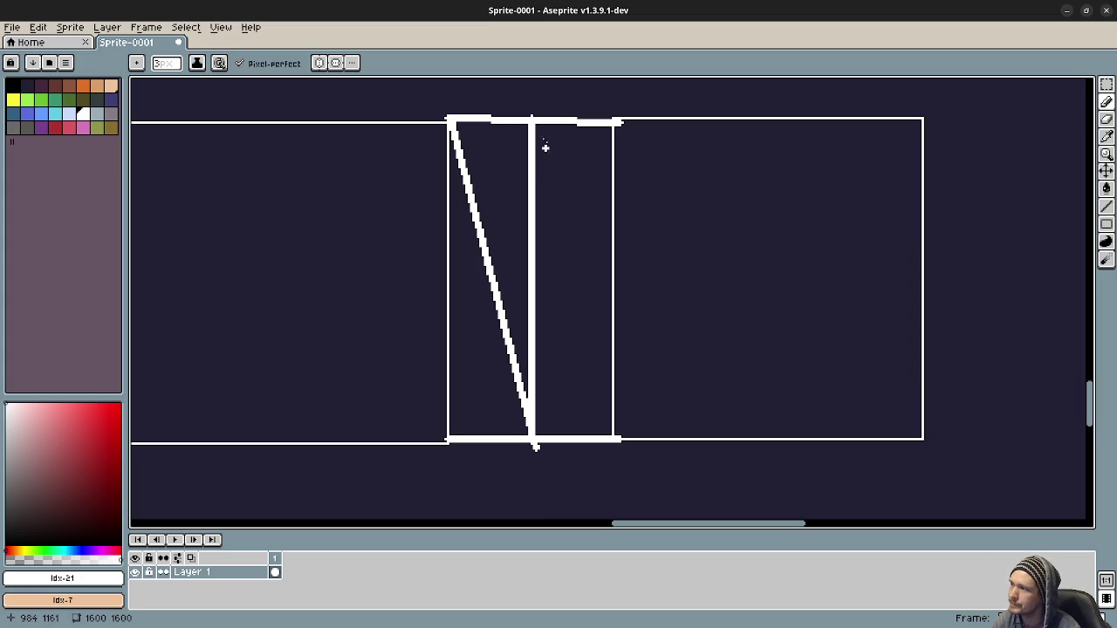
mouse_move(534, 124)
left_mouse_down()
mouse_move(596, 312)
mouse_move(610, 436)
left_mouse_up()
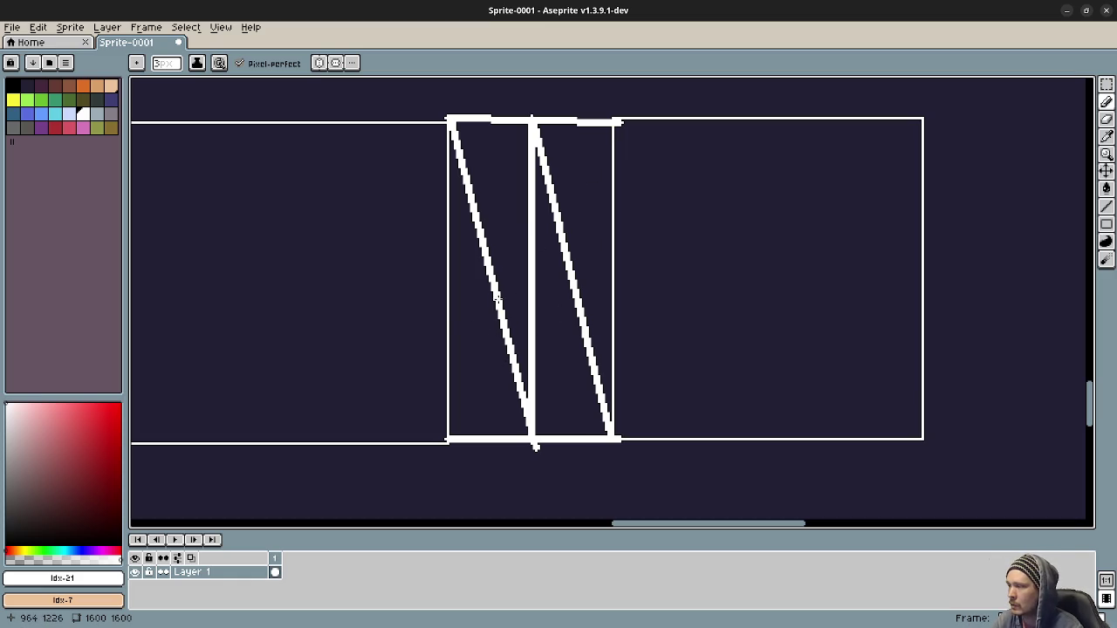
key("ctrl+z")
key("ctrl+z")
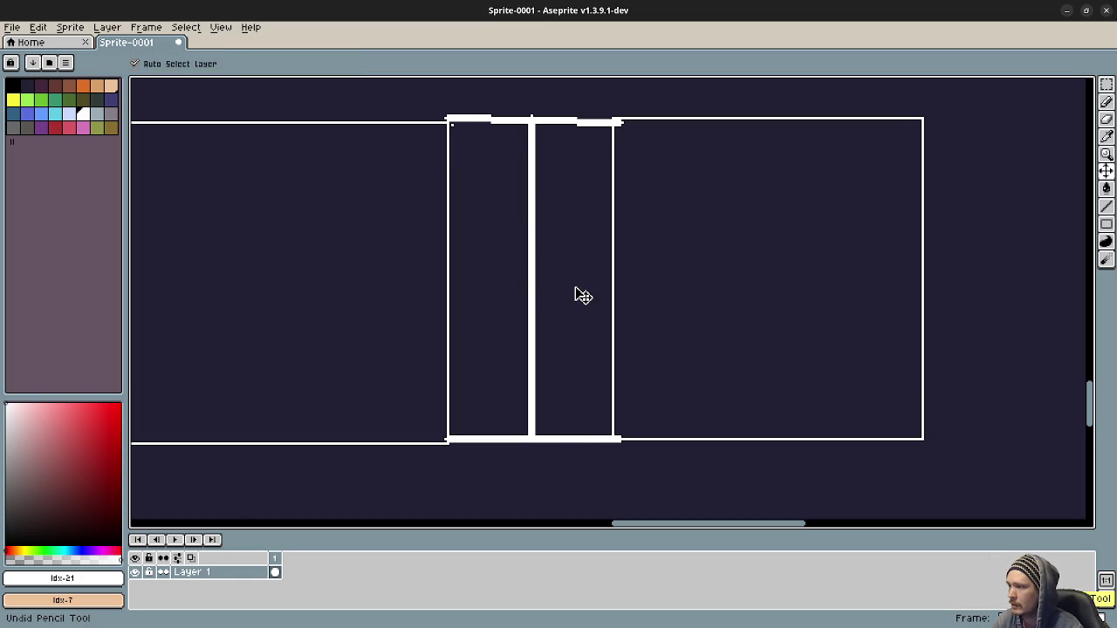
- Undo the vertical divider and draw lines from the centre to all four corners, forming an X
key("ctrl+z")
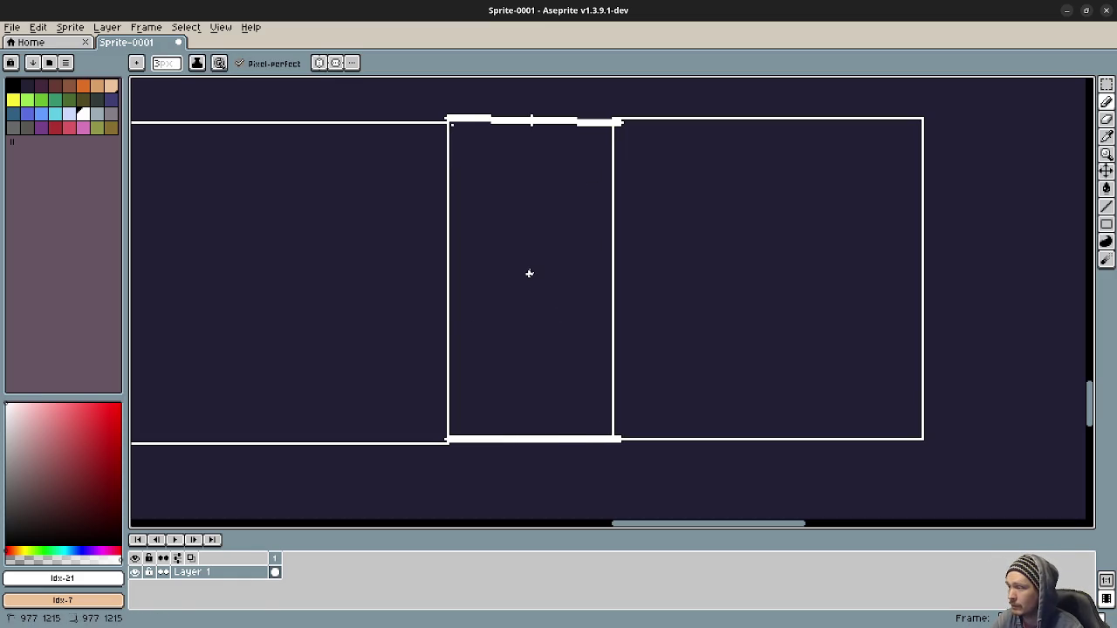
left_click_drag(529, 273, 611, 124)
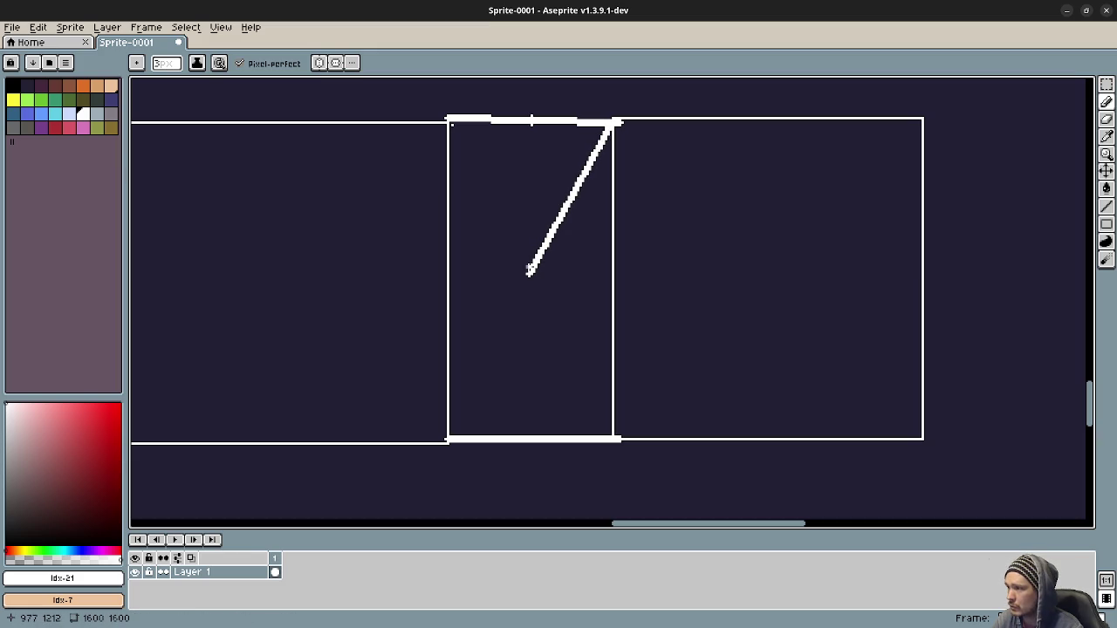
left_click_drag(529, 274, 451, 125)
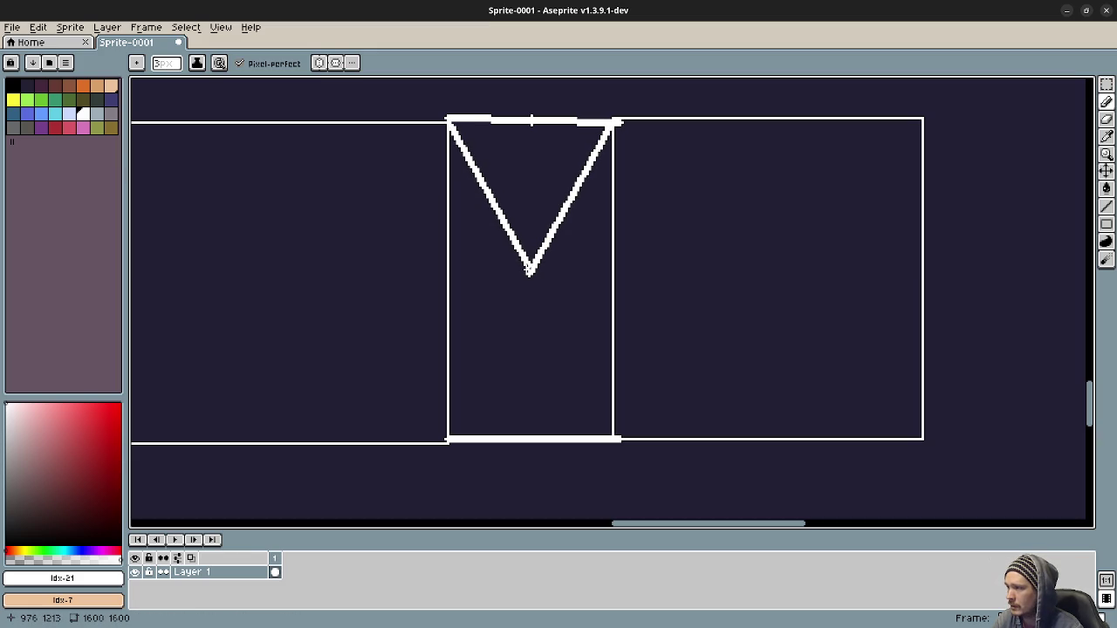
left_click_drag(529, 275, 454, 434)
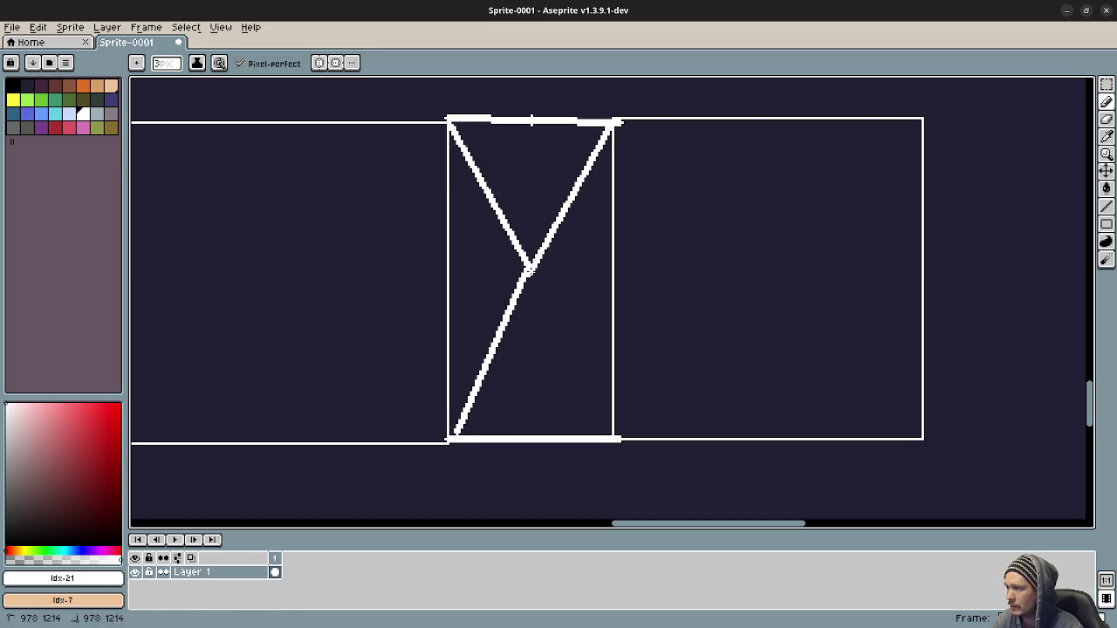
left_click_drag(530, 274, 606, 429)
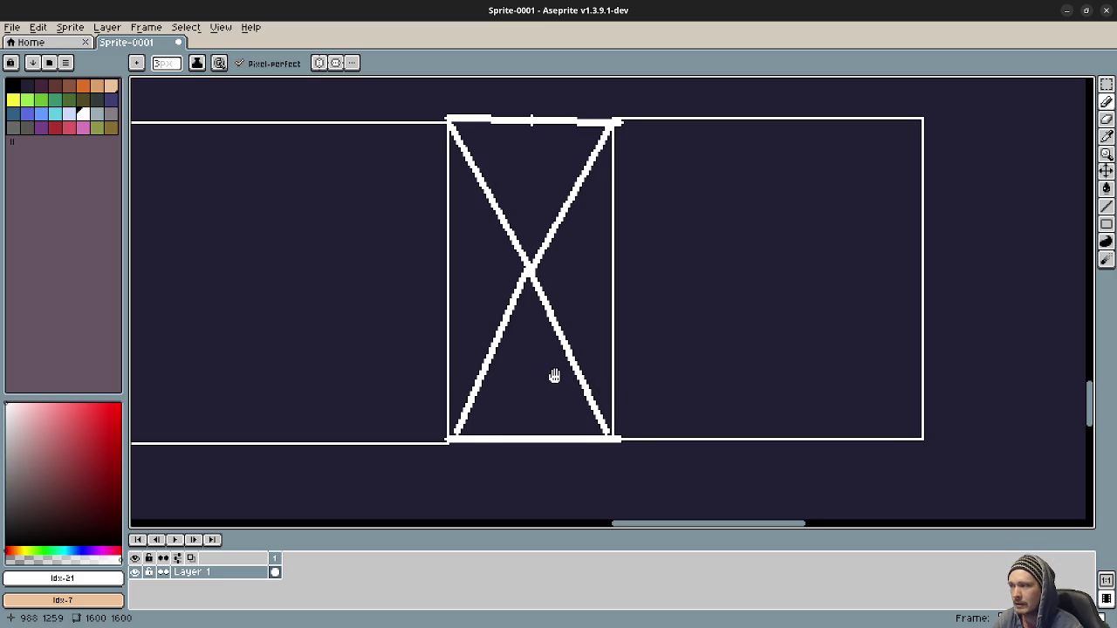
mouse_move(553, 374)
left_mouse_down()
mouse_move(619, 401)
mouse_move(721, 387)
left_mouse_up()
- Pan and zoom the canvas left until the 0–3 labelled quad diagram sits beside the X sketch
scroll(723, 391, "down", 1)
scroll(722, 390, "down", 1)
left_click_drag(599, 357, 561, 265)
scroll(703, 312, "up", 1)
mouse_move(617, 292)
left_mouse_down()
mouse_move(678, 354)
mouse_move(747, 352)
mouse_move(600, 351)
left_mouse_up()
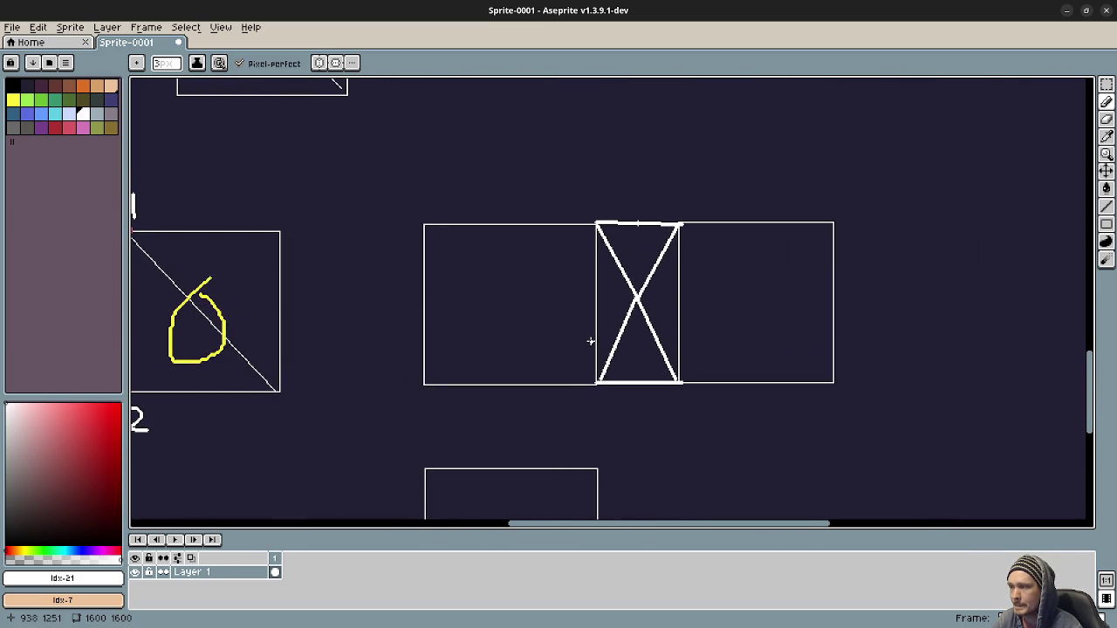
mouse_move(496, 357)
left_mouse_down()
mouse_move(669, 334)
mouse_move(760, 354)
mouse_move(790, 289)
left_mouse_up()
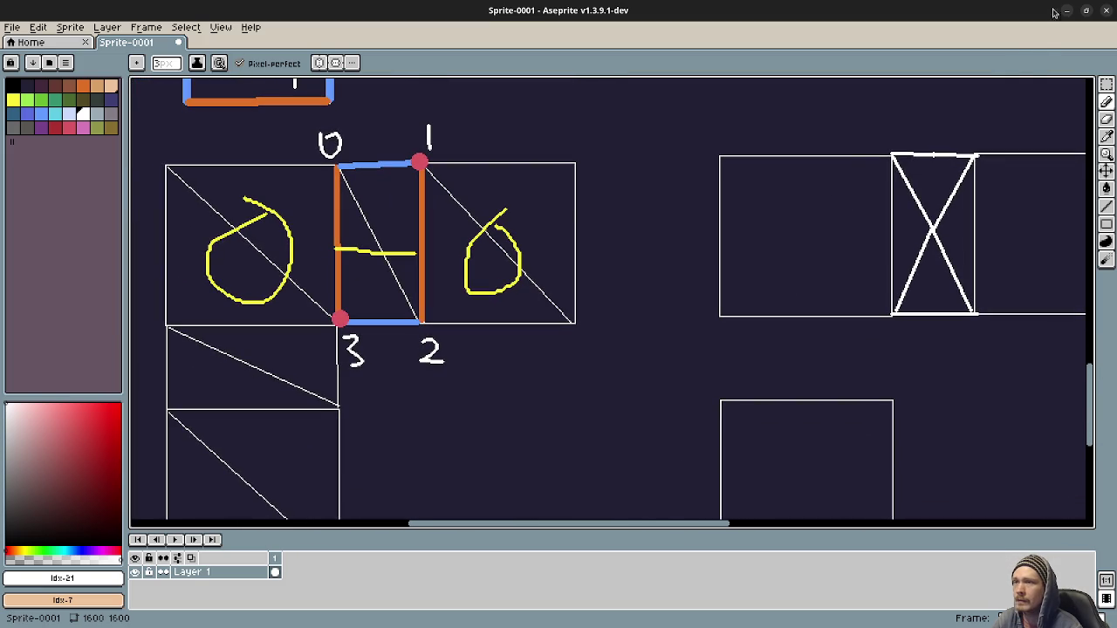
- Shrink the Aseprite window, recentre the 0–3 diagram, and move the window to the left
left_click(1088, 12)
scroll(342, 429, "down", 3)
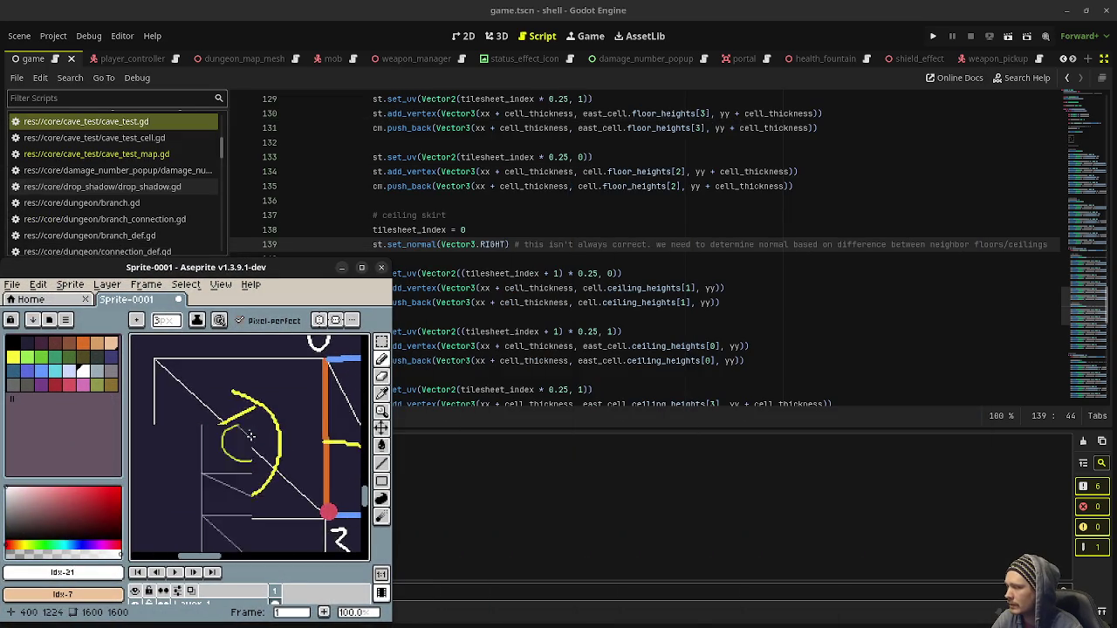
scroll(342, 429, "up", 2)
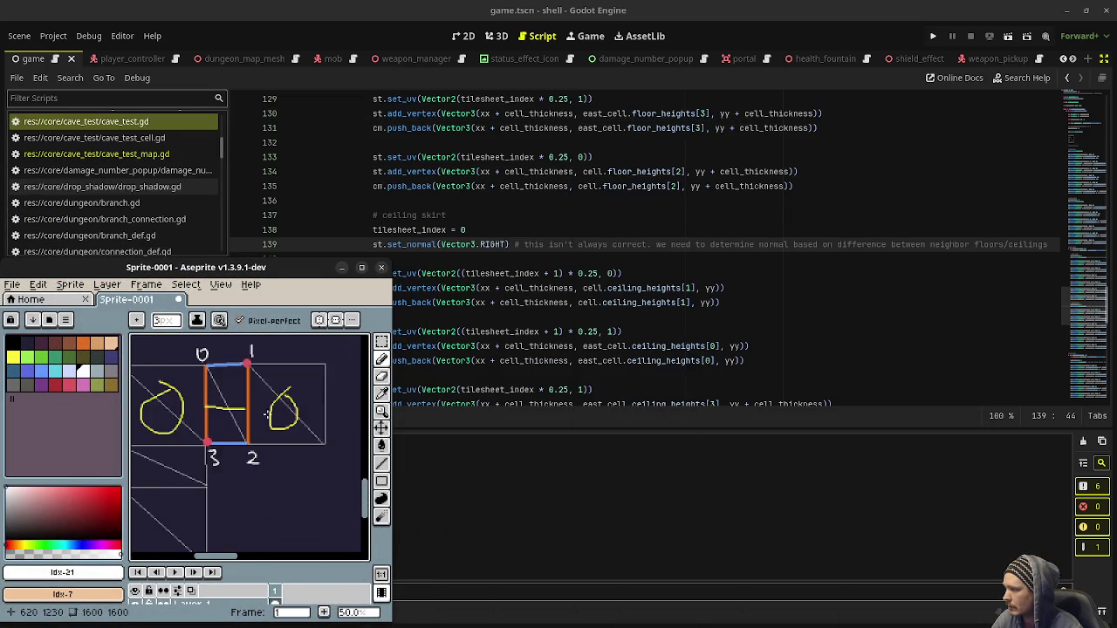
left_click_drag(261, 408, 240, 401)
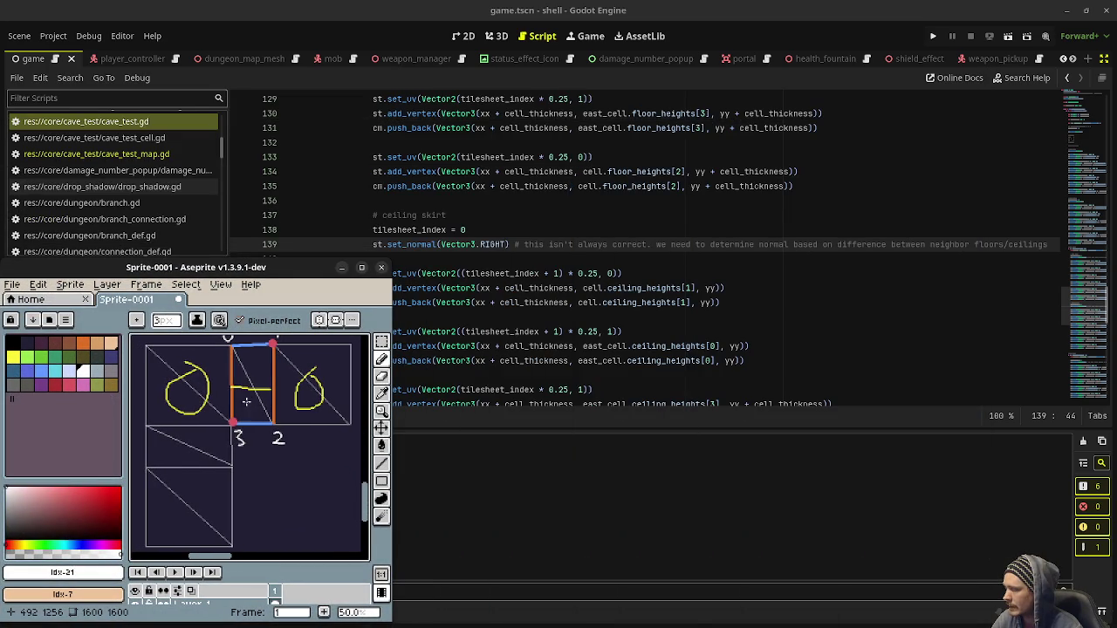
left_click_drag(262, 269, 152, 272)
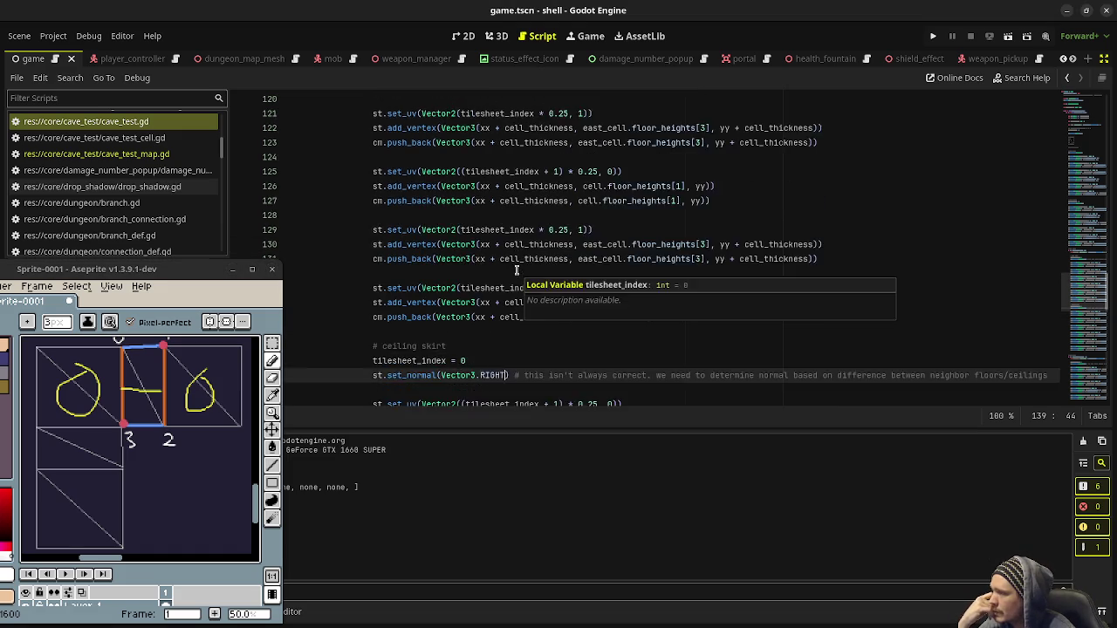
- Scroll cave_test.gd up to the east floor-skirt UV code around line 105
scroll(516, 271, "up", 8)
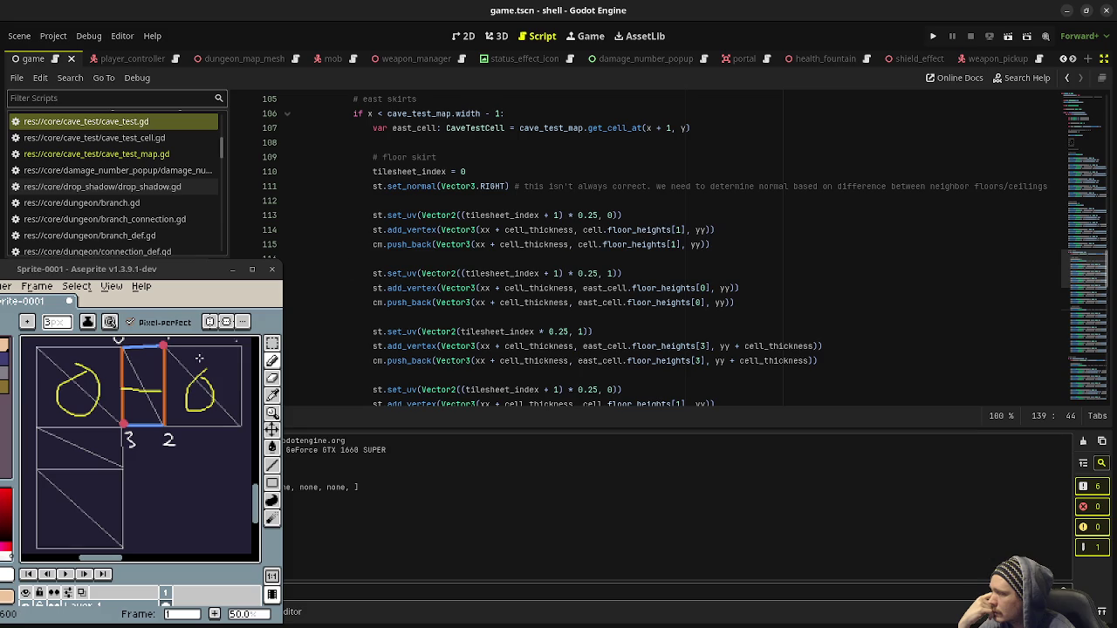
scroll(153, 398, "up", 2)
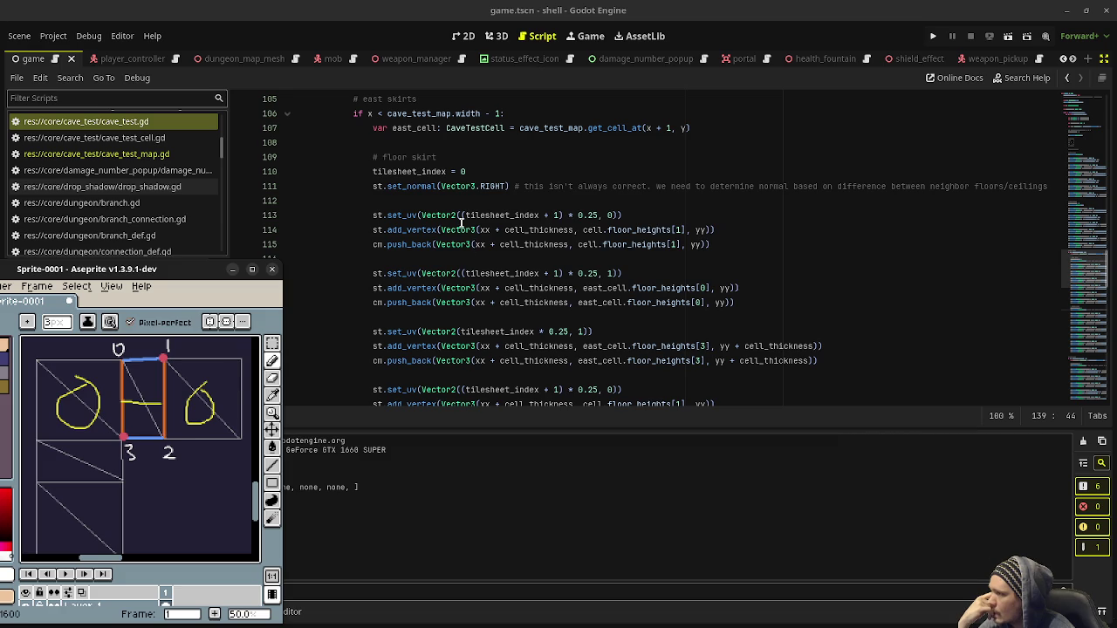
mouse_move(462, 224)
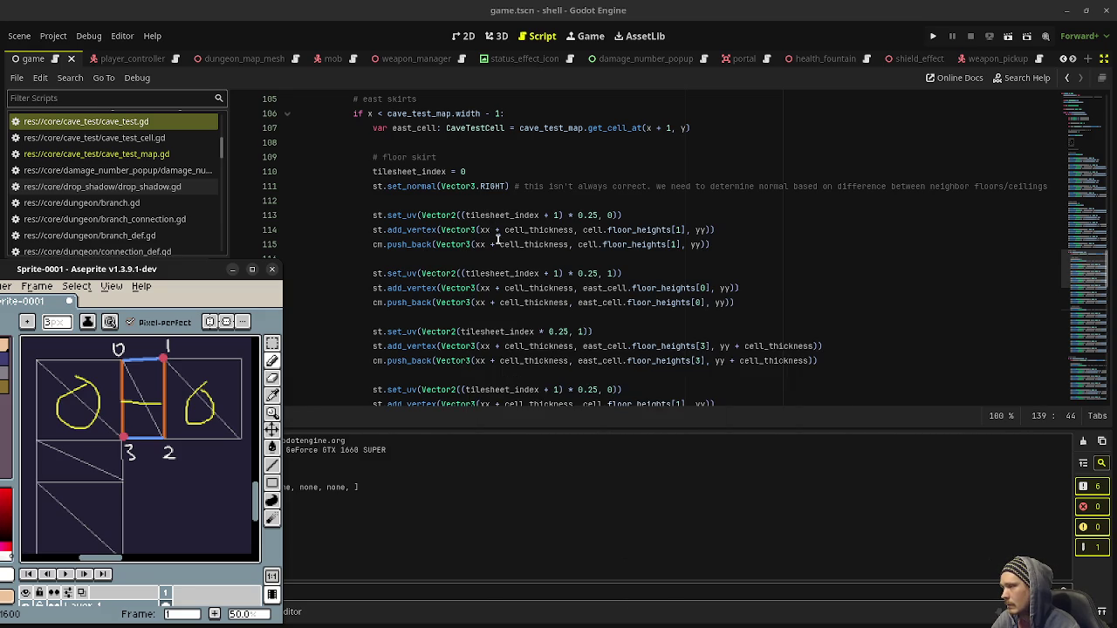
- Scroll the script down and right to bring the ceiling-skirt block into view
scroll(511, 259, "down", 6)
scroll(511, 259, "down", 2)
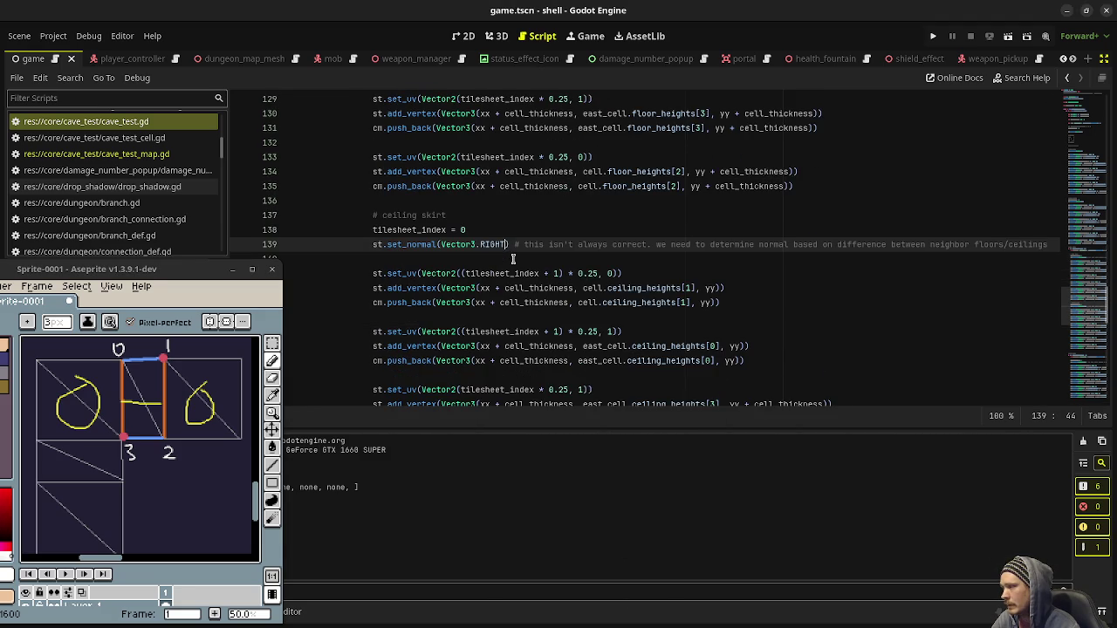
scroll(513, 259, "down", 1)
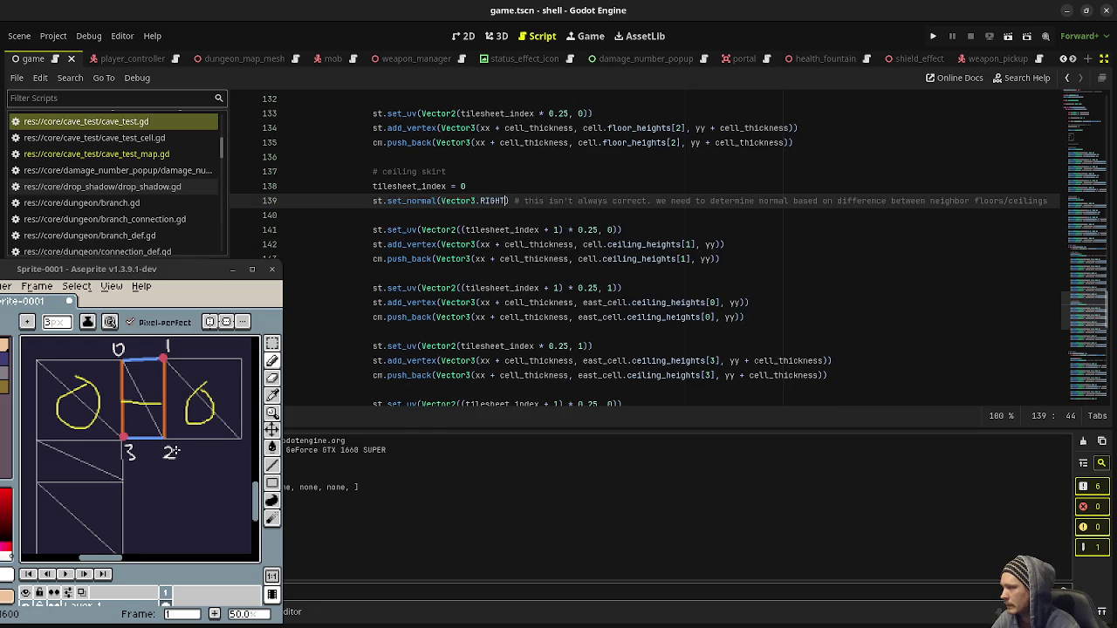
scroll(207, 434, "right", 3)
scroll(172, 411, "right", 5)
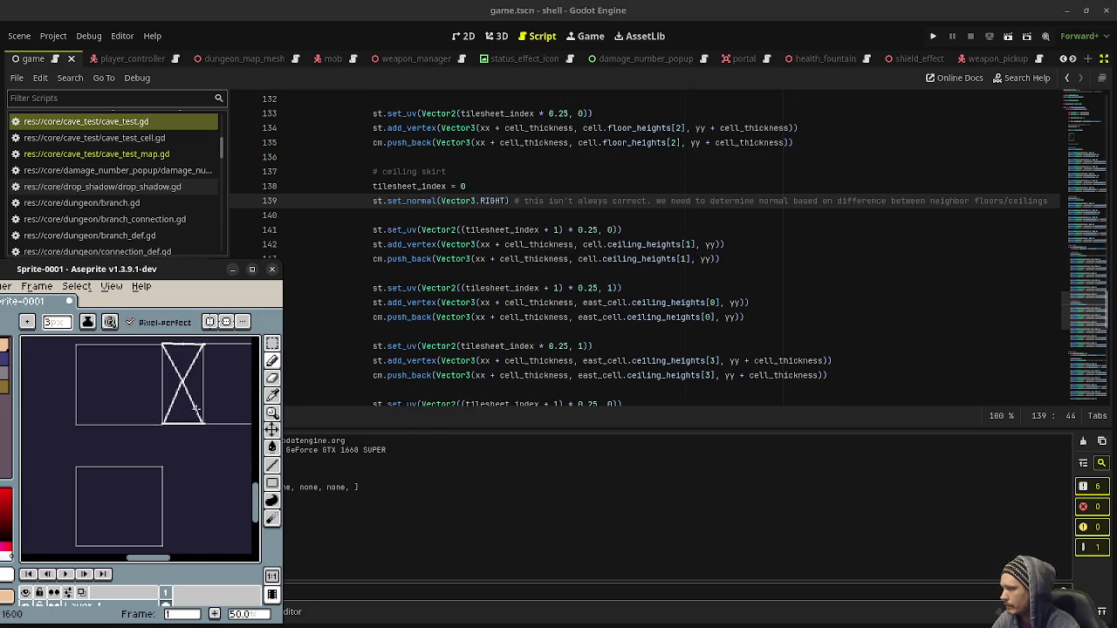
- Undo the X strokes and thickened edges in Aseprite and maximize its window
key("ctrl+z")
key("ctrl+z")
key("ctrl+z")
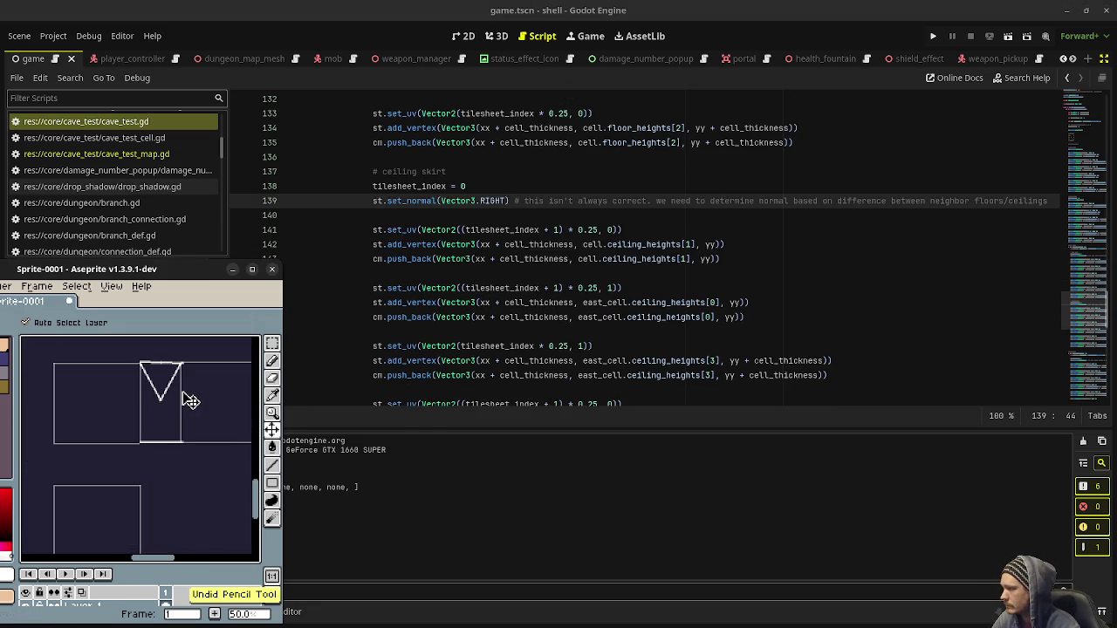
key("ctrl+z")
key("ctrl+z")
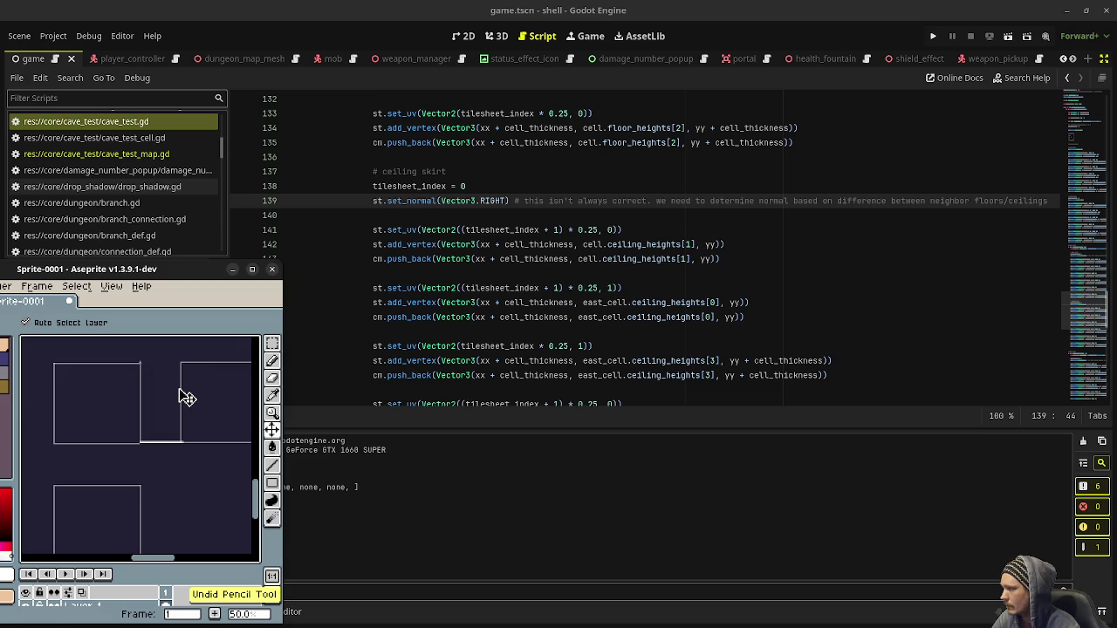
left_click(252, 269)
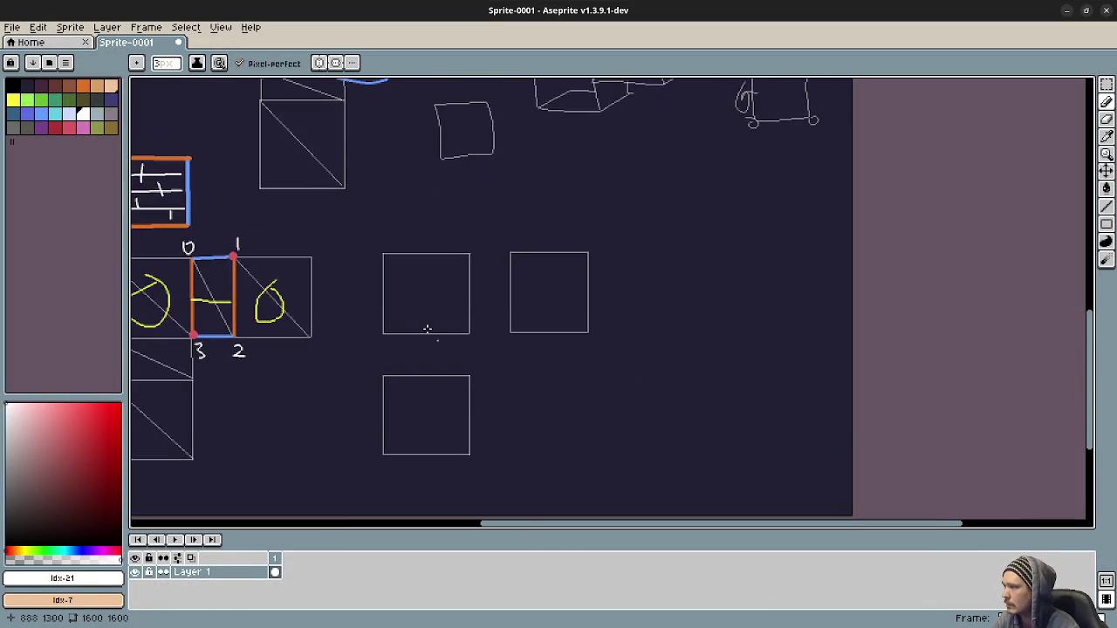
- Switch to a 1px brush and draw joining top and bottom edges plus a left-box diagonal
scroll(423, 319, "up", 1)
key("minus")
key("minus")
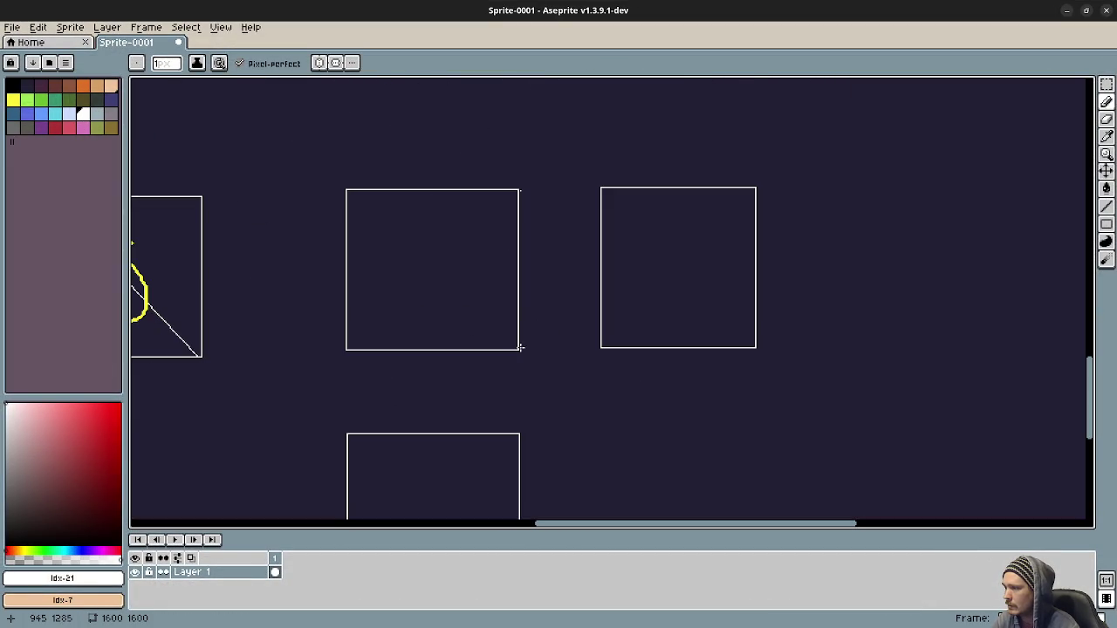
left_click_drag(519, 347, 606, 349)
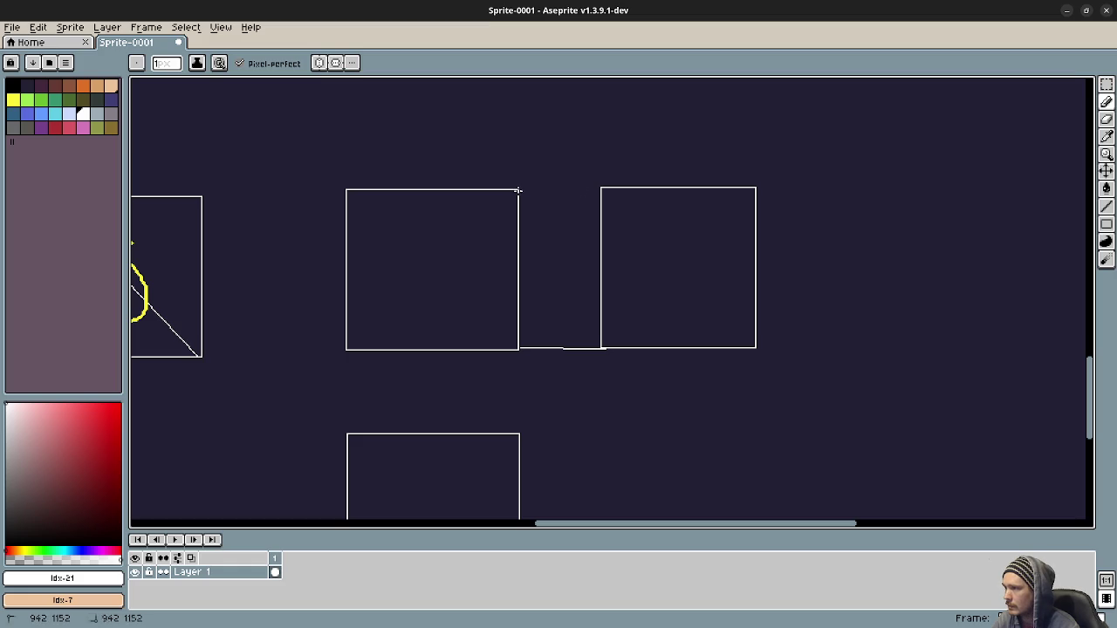
left_click_drag(519, 190, 601, 184)
left_click_drag(518, 191, 349, 347)
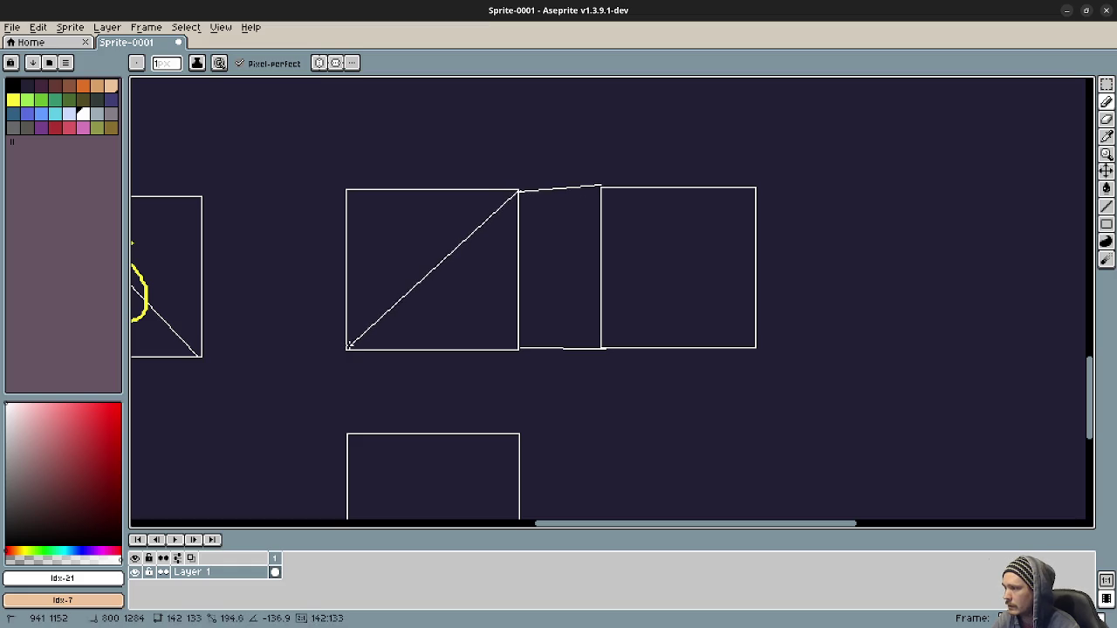
- Label the quad corners 0, 1, 2 and 3 in white
left_click_drag(526, 155, 528, 153)
left_click_drag(342, 148, 342, 175)
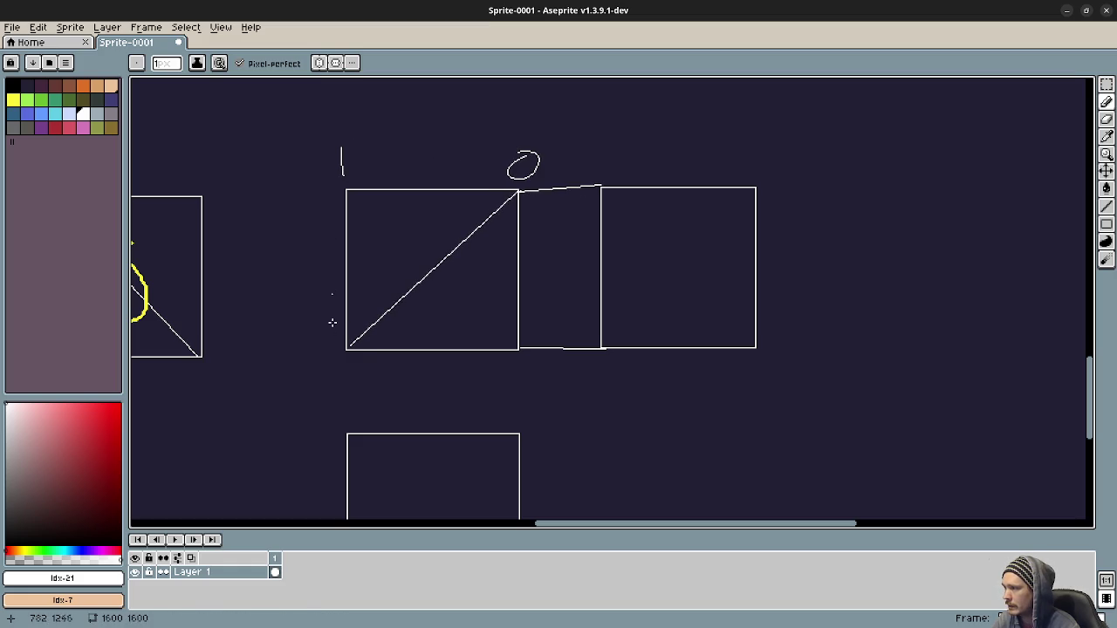
left_click_drag(312, 355, 340, 380)
left_click_drag(502, 363, 511, 392)
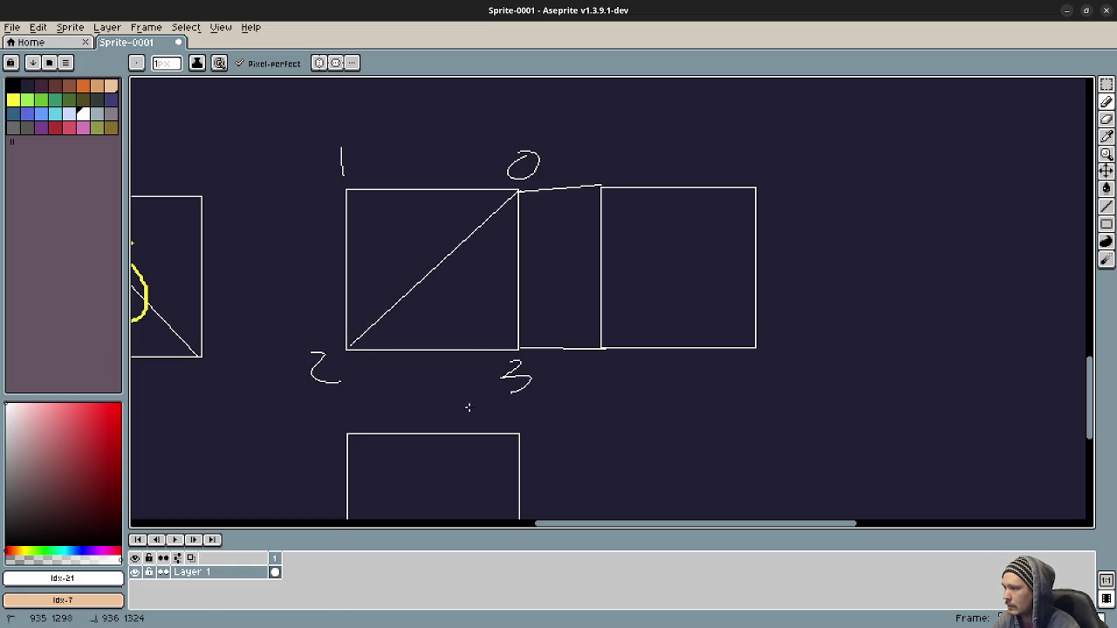
- Draw a lower box beneath the left box with a diagonal across it
left_click_drag(342, 349, 345, 434)
left_click_drag(516, 355, 518, 431)
left_click_drag(517, 353, 352, 432)
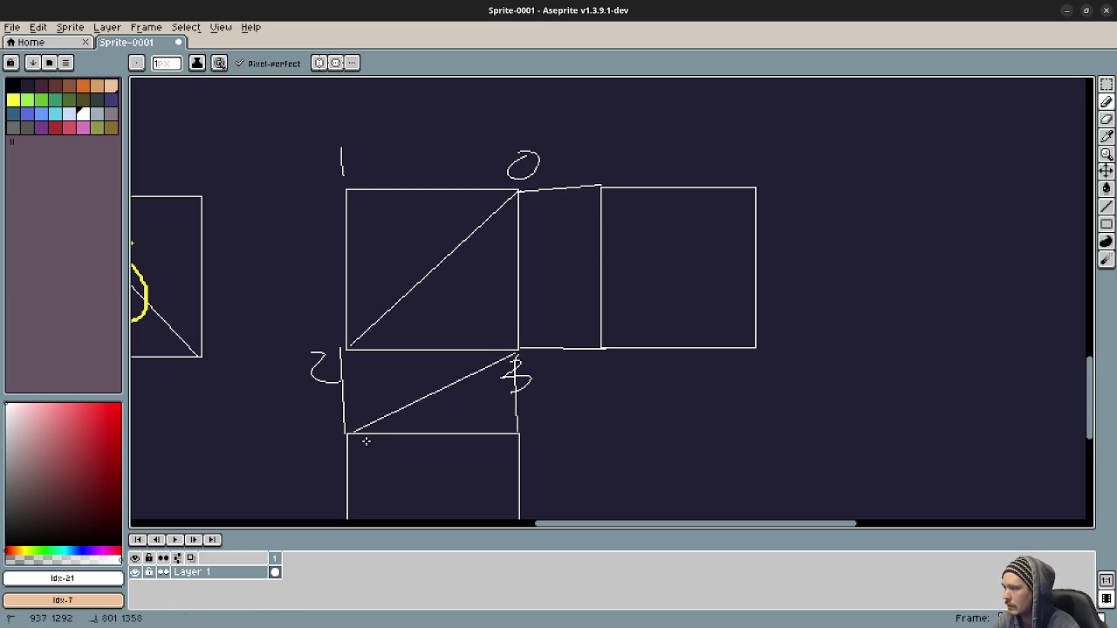
scroll(500, 370, "down", 2)
left_click_drag(521, 348, 352, 503)
scroll(523, 357, "up", 2)
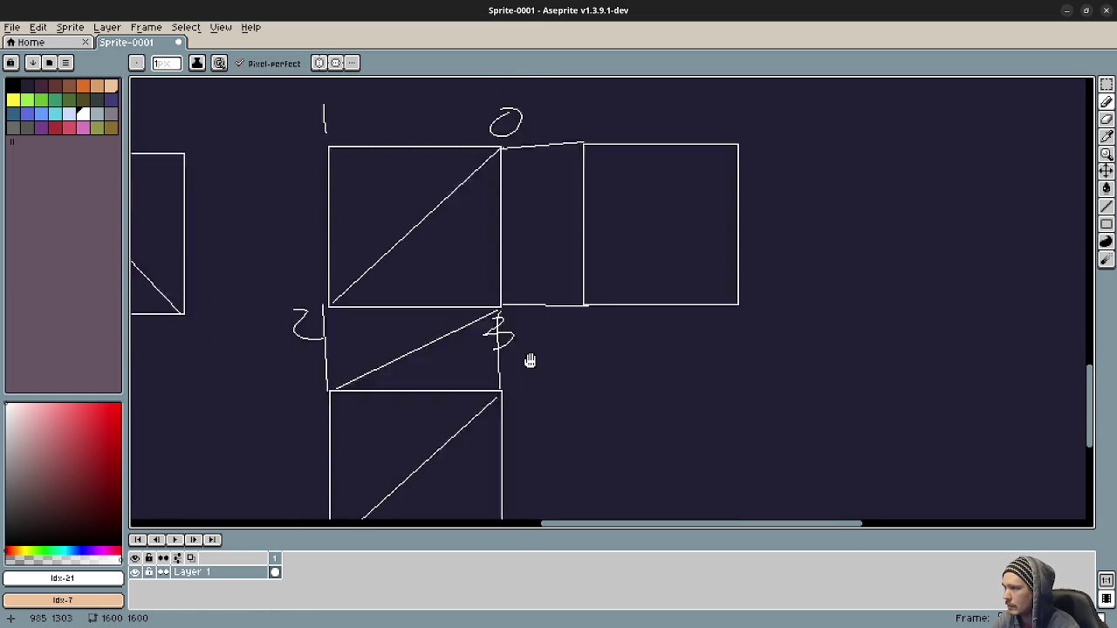
- Add diagonals across the right box and middle gap quad, then compare with the coloured reference
left_click_drag(711, 189, 561, 346)
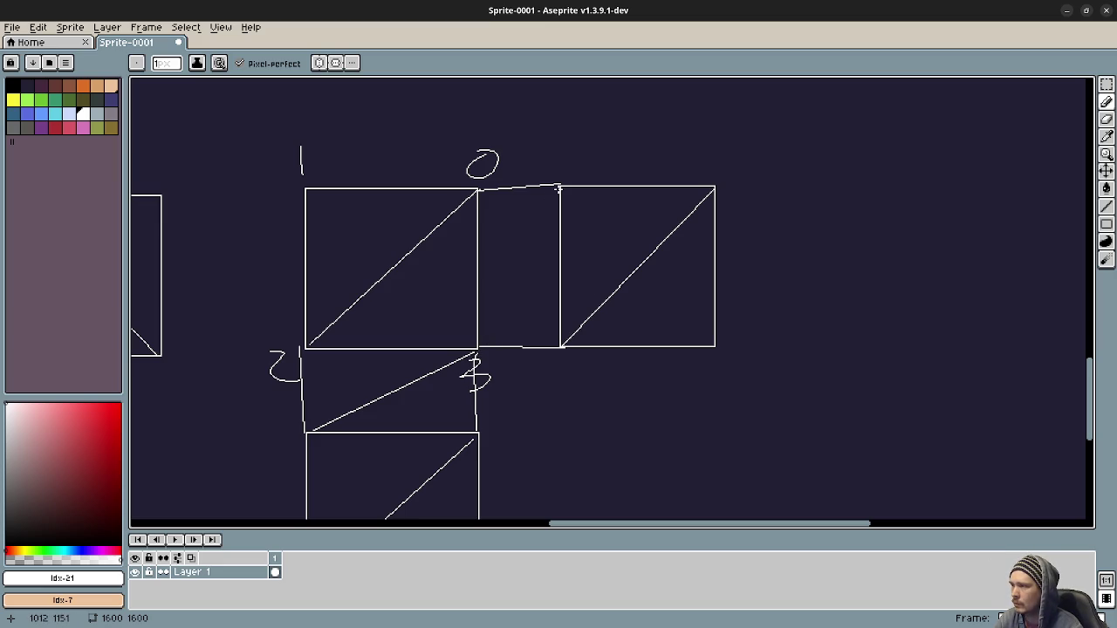
mouse_move(559, 186)
left_mouse_down()
mouse_move(480, 346)
mouse_move(756, 374)
mouse_move(866, 353)
mouse_move(844, 341)
mouse_move(865, 322)
mouse_move(800, 331)
mouse_move(876, 322)
left_mouse_up()
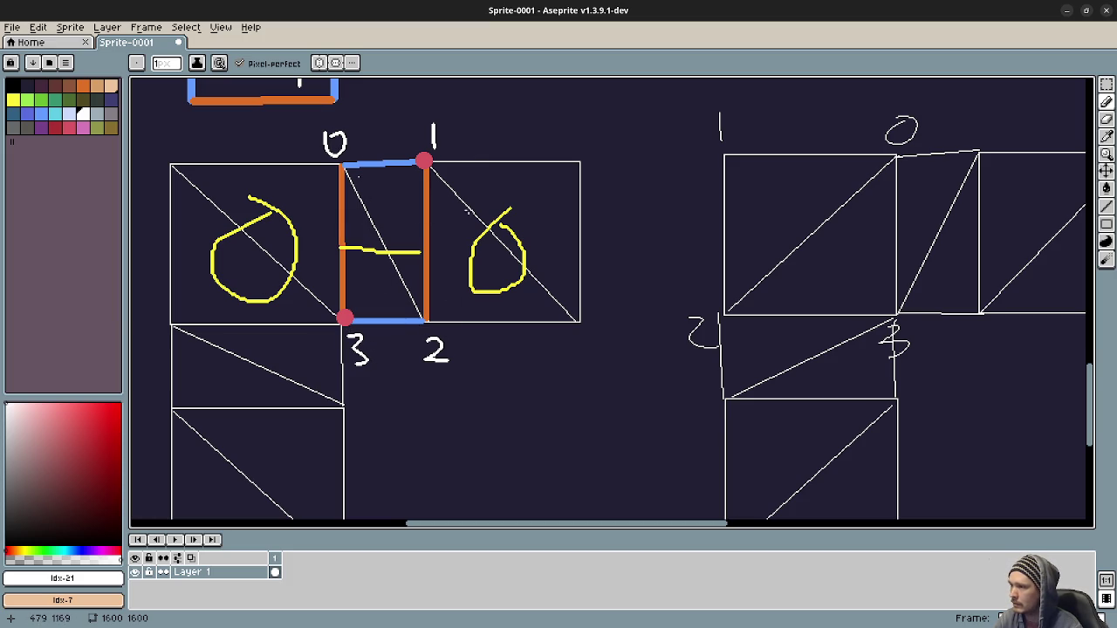
scroll(466, 210, "right", 5)
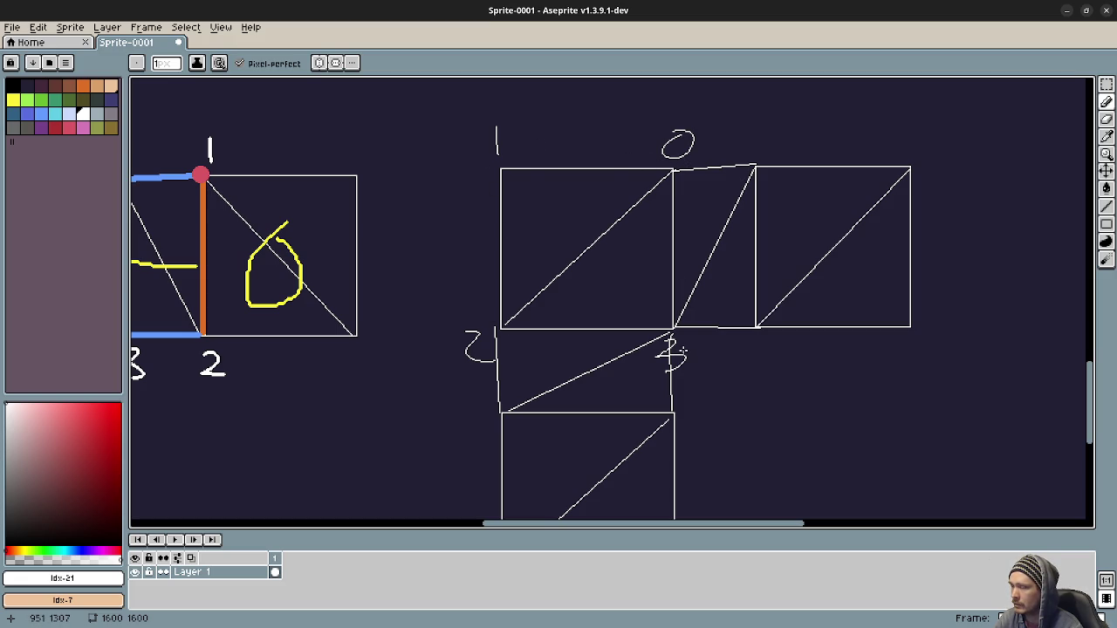
left_click_drag(676, 341, 554, 359)
mouse_move(250, 264)
left_mouse_down()
mouse_move(477, 260)
mouse_move(256, 282)
left_mouse_up()
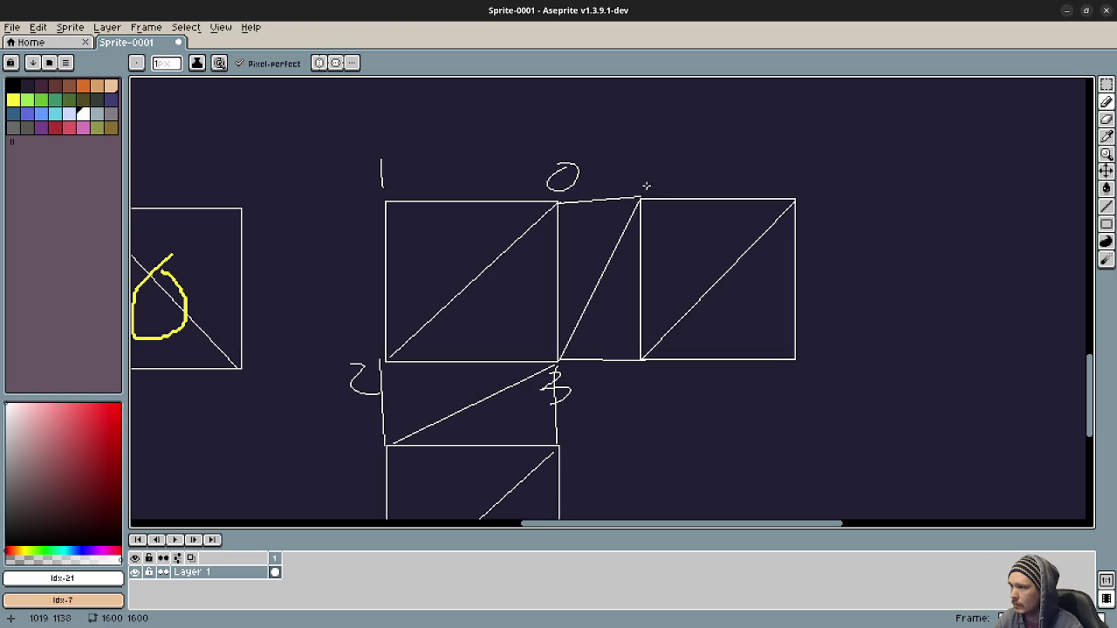
- Undo the diagonals, vertical lines and the 0–3 corner labels
key("ctrl+z")
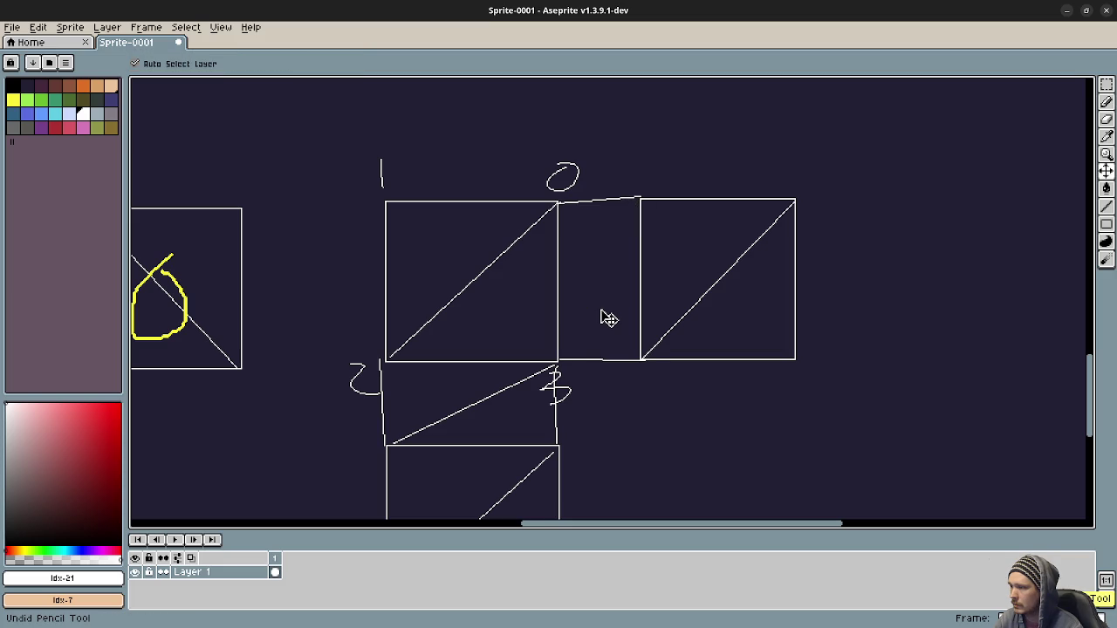
key("ctrl+z")
key("ctrl+z")
key("ctrl+z")
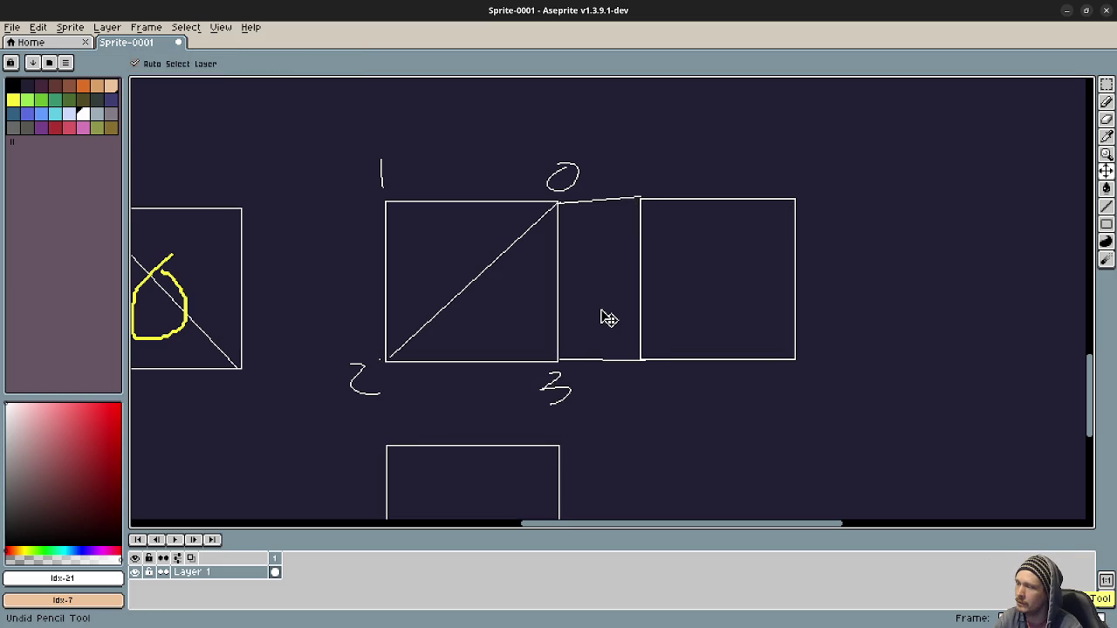
key("ctrl+z")
key("ctrl+z")
key("ctrl+z")
- Redraw diagonals through the boxes and add edges linking the top row to the lower box
key("b")
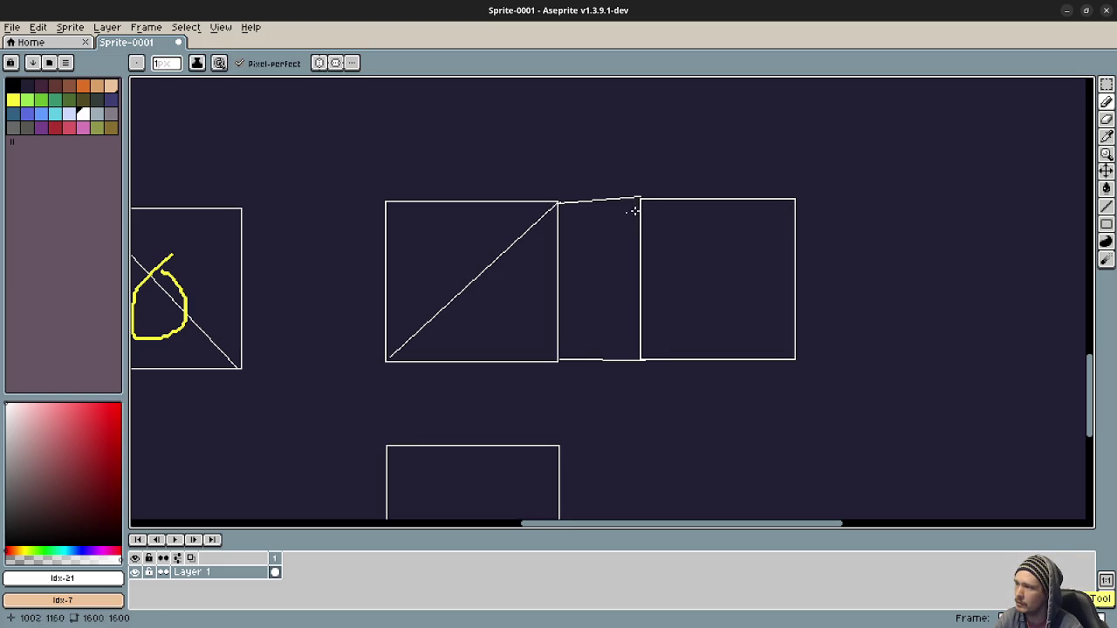
mouse_move(640, 200)
left_mouse_down()
mouse_move(573, 358)
mouse_move(559, 359)
left_mouse_up()
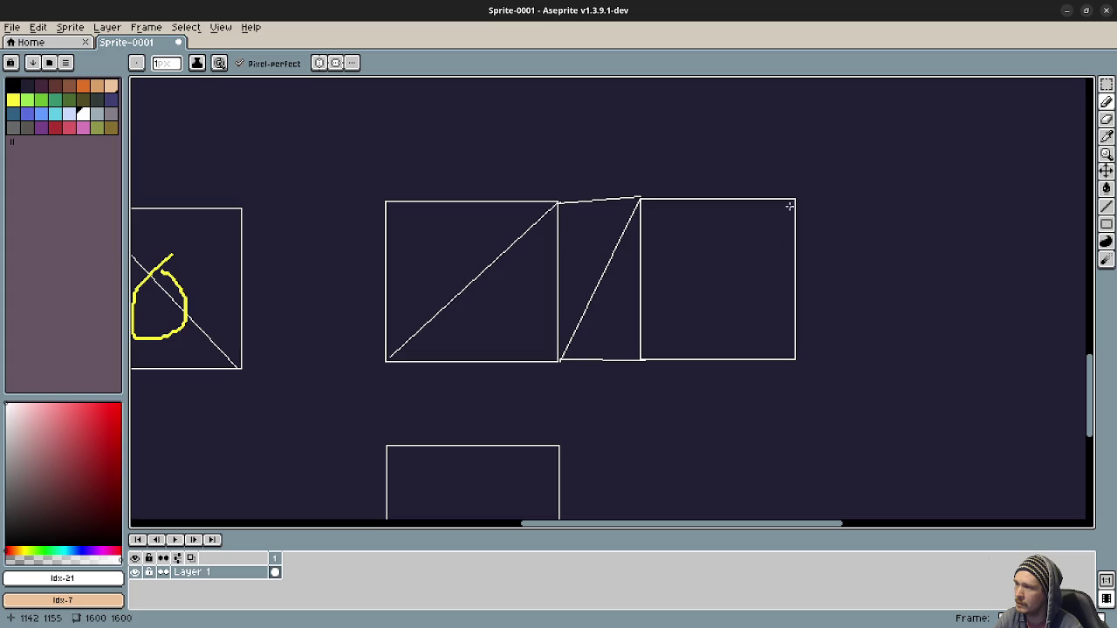
left_click_drag(792, 203, 644, 358)
scroll(591, 319, "down", 2)
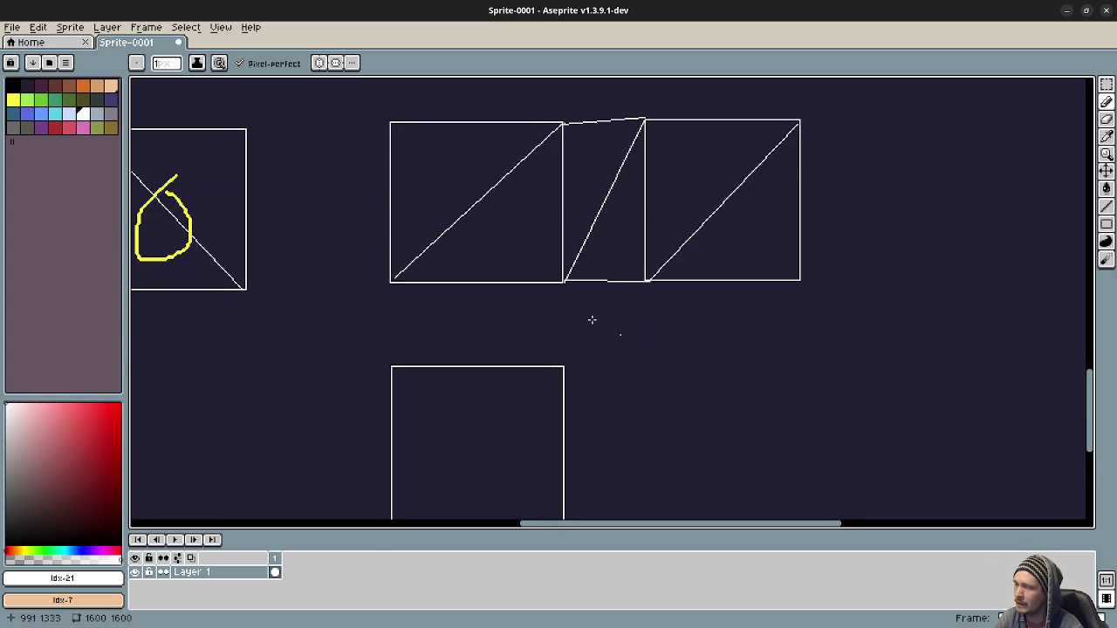
left_click_drag(501, 317, 392, 367)
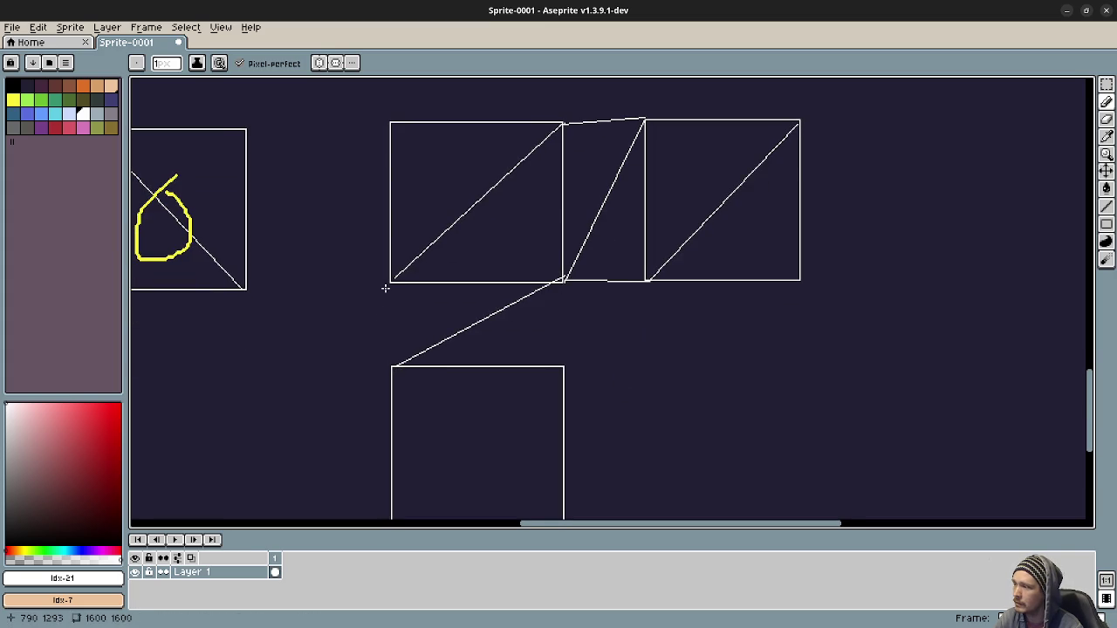
left_click_drag(388, 285, 392, 367)
mouse_move(564, 365)
left_mouse_down()
mouse_move(564, 283)
mouse_move(411, 419)
mouse_move(405, 442)
left_mouse_up()
scroll(566, 290, "down", 2)
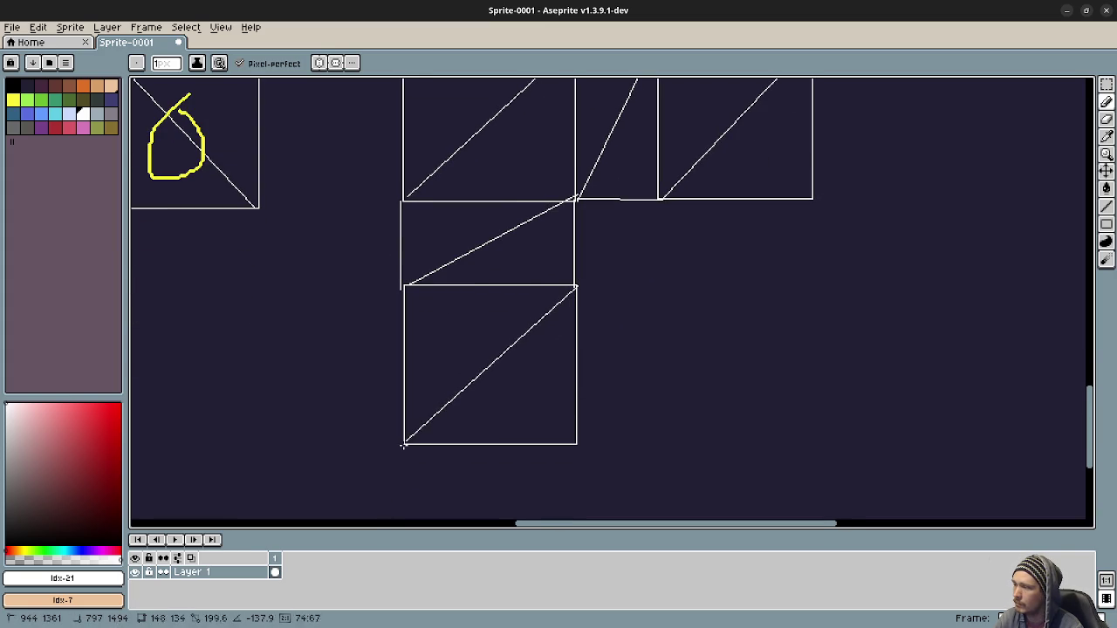
left_click_drag(483, 323, 469, 399)
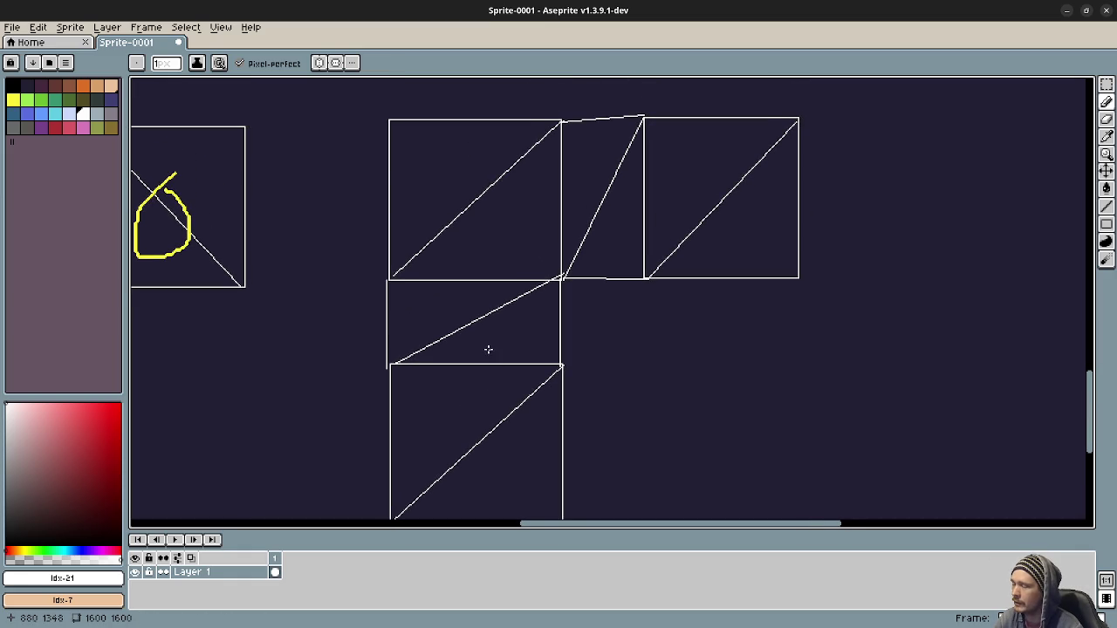
mouse_move(444, 345)
left_mouse_down()
mouse_move(586, 344)
mouse_move(540, 392)
mouse_move(496, 389)
left_mouse_up()
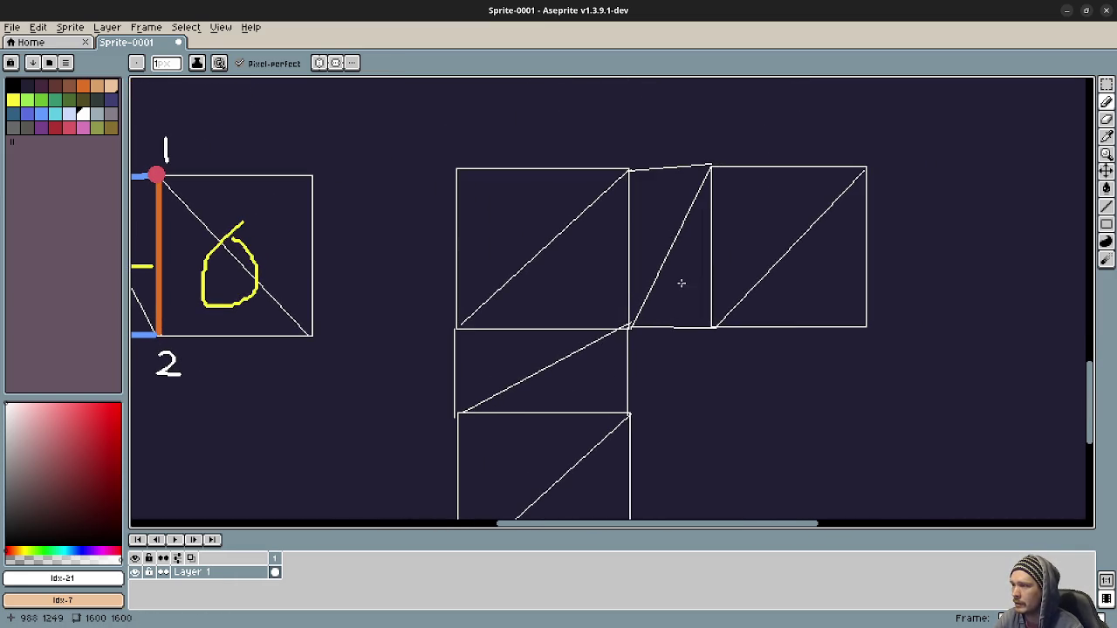
left_click_drag(624, 322, 703, 316)
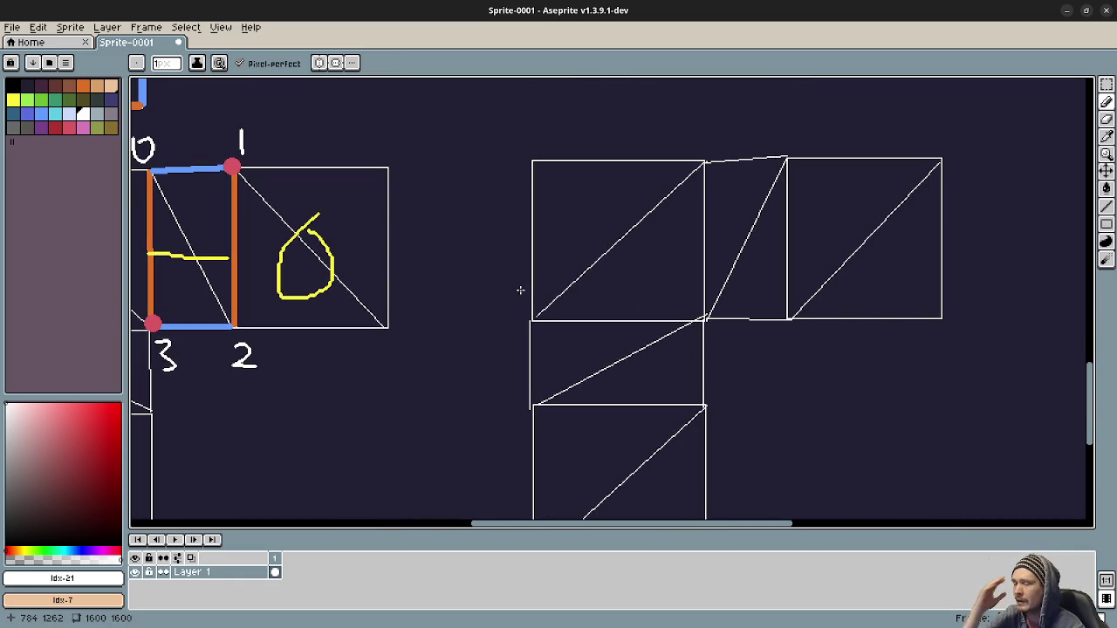
left_click_drag(490, 289, 498, 291)
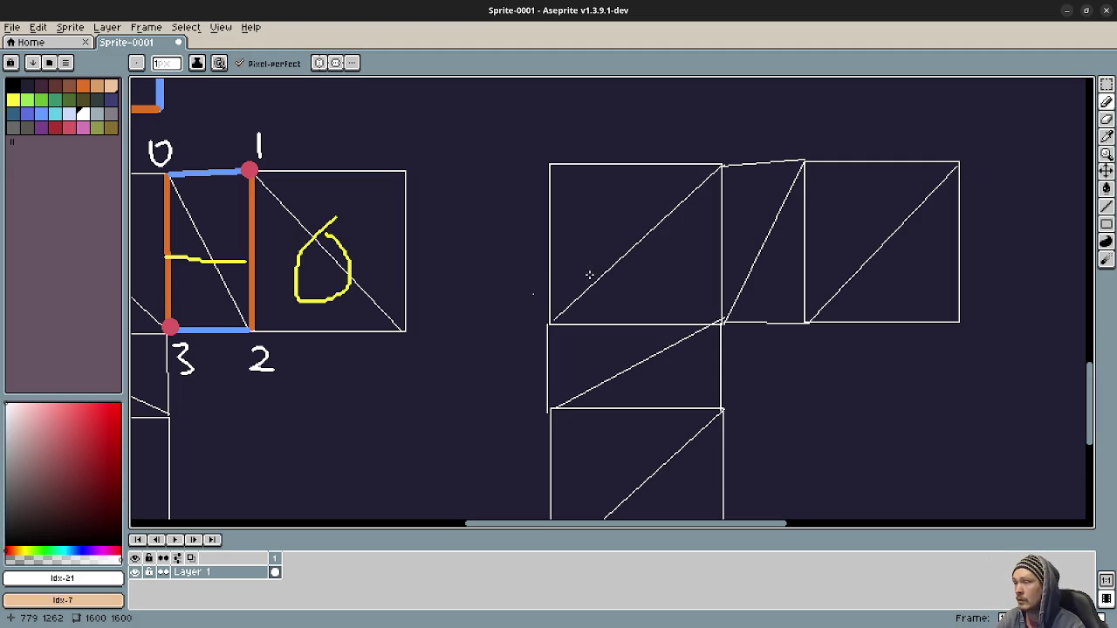
left_click_drag(763, 289, 756, 292)
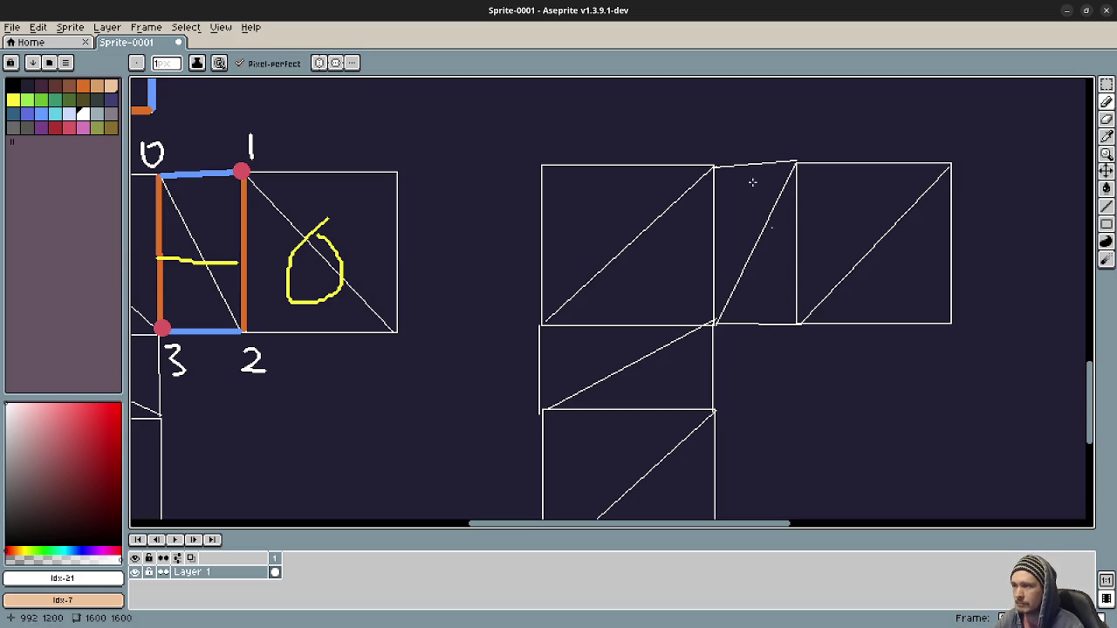
left_click(766, 375)
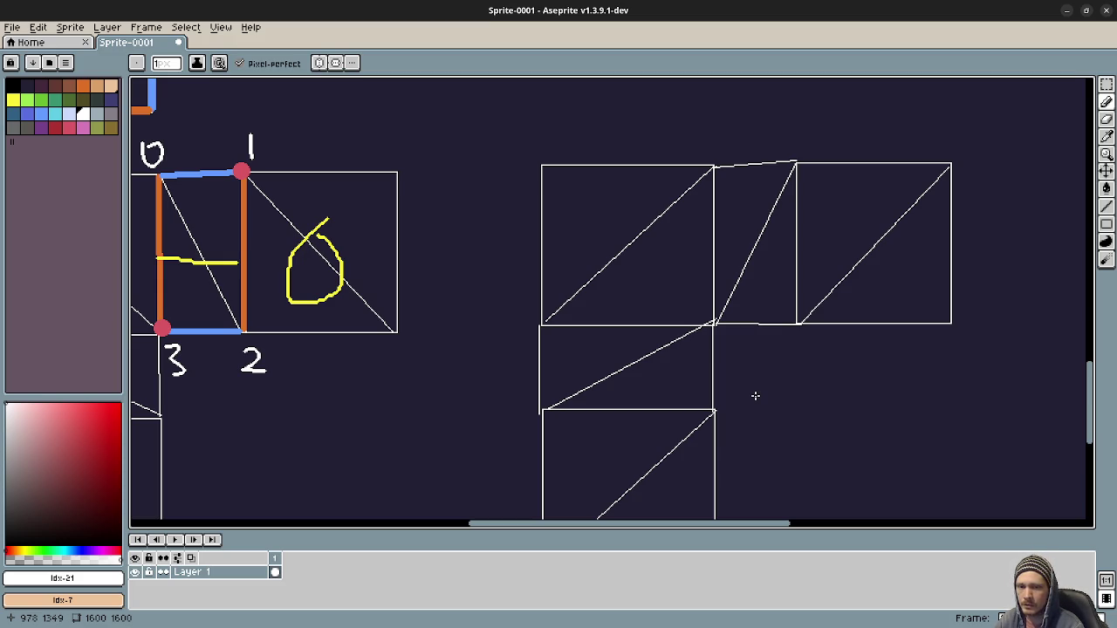
mouse_move(576, 362)
left_mouse_down()
mouse_move(594, 337)
mouse_move(532, 322)
mouse_move(570, 316)
left_mouse_up()
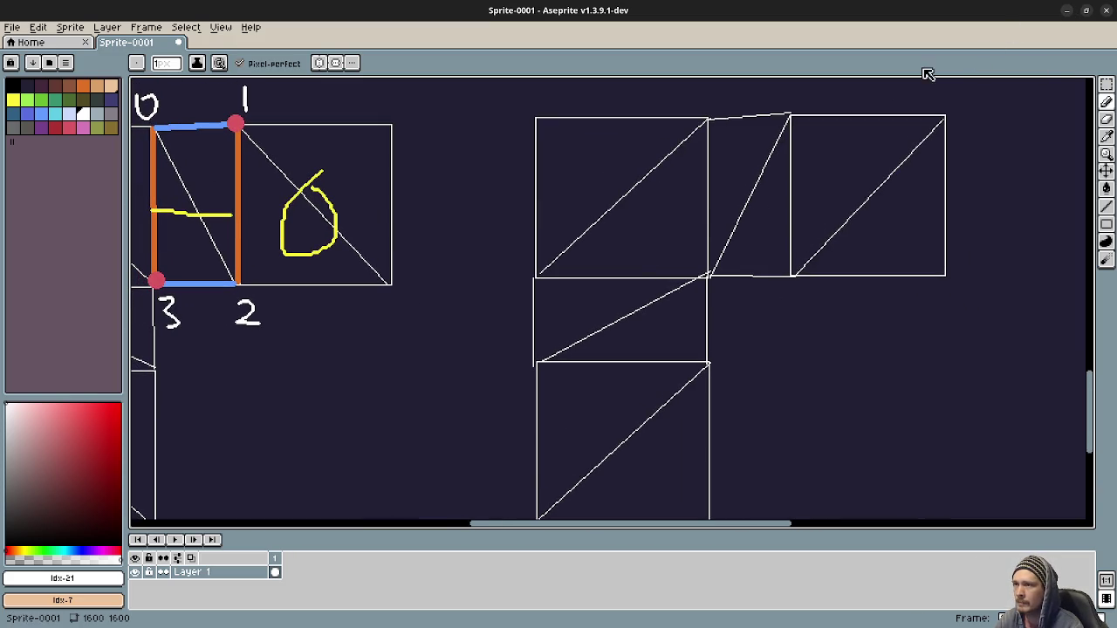
- Hand-write 1 and 0 above the middle quad's top corners and 2 and 3 below its bottom
left_click_drag(443, 210, 399, 265)
left_click_drag(559, 212, 554, 254)
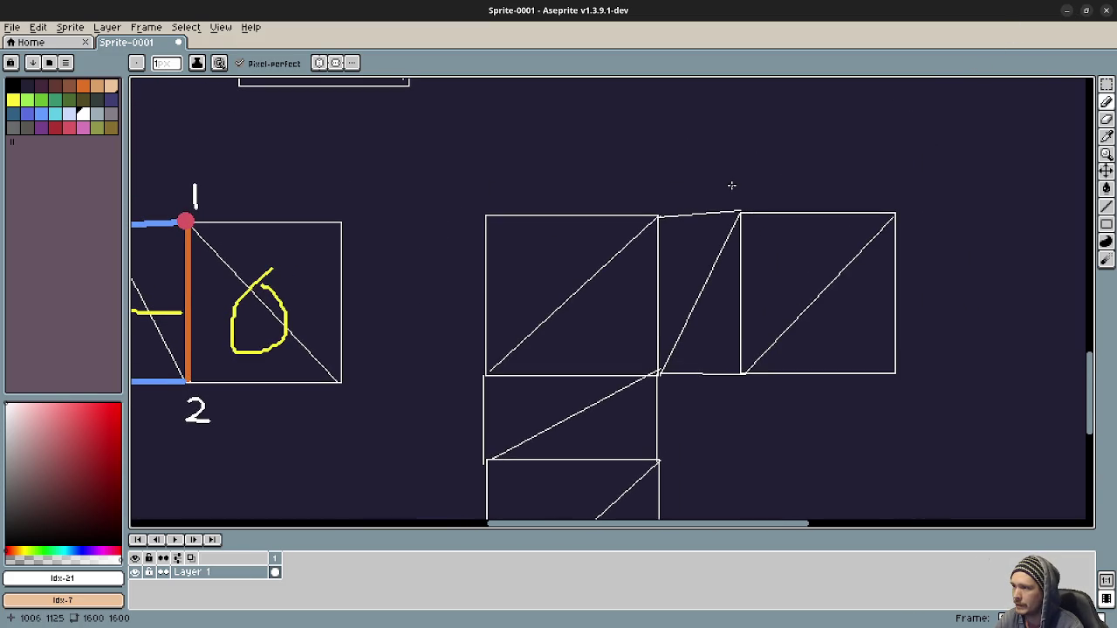
mouse_move(744, 179)
left_mouse_down()
mouse_move(754, 184)
mouse_move(747, 177)
left_mouse_up()
left_click_drag(660, 181, 656, 204)
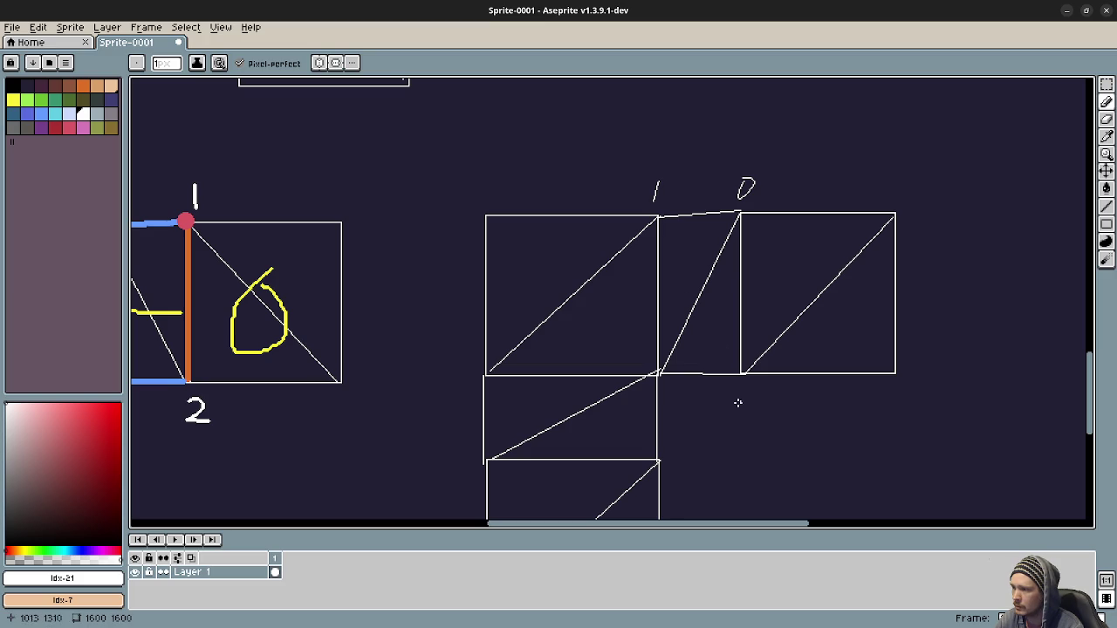
mouse_move(662, 386)
left_mouse_down()
mouse_move(686, 407)
mouse_move(739, 400)
mouse_move(733, 410)
left_mouse_up()
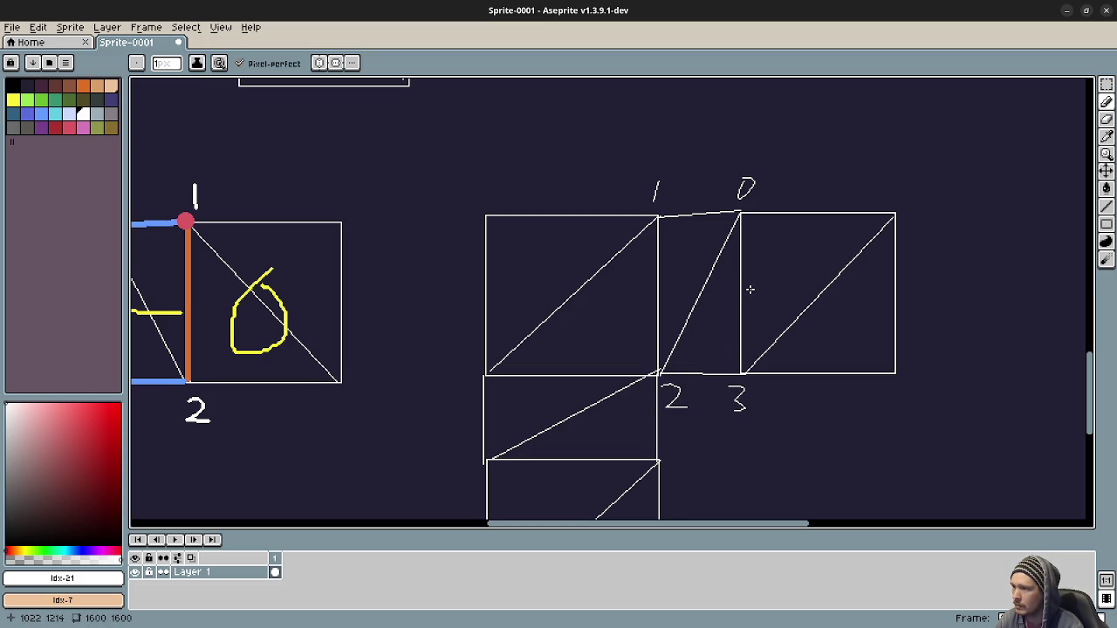
scroll(637, 200, "left", 3)
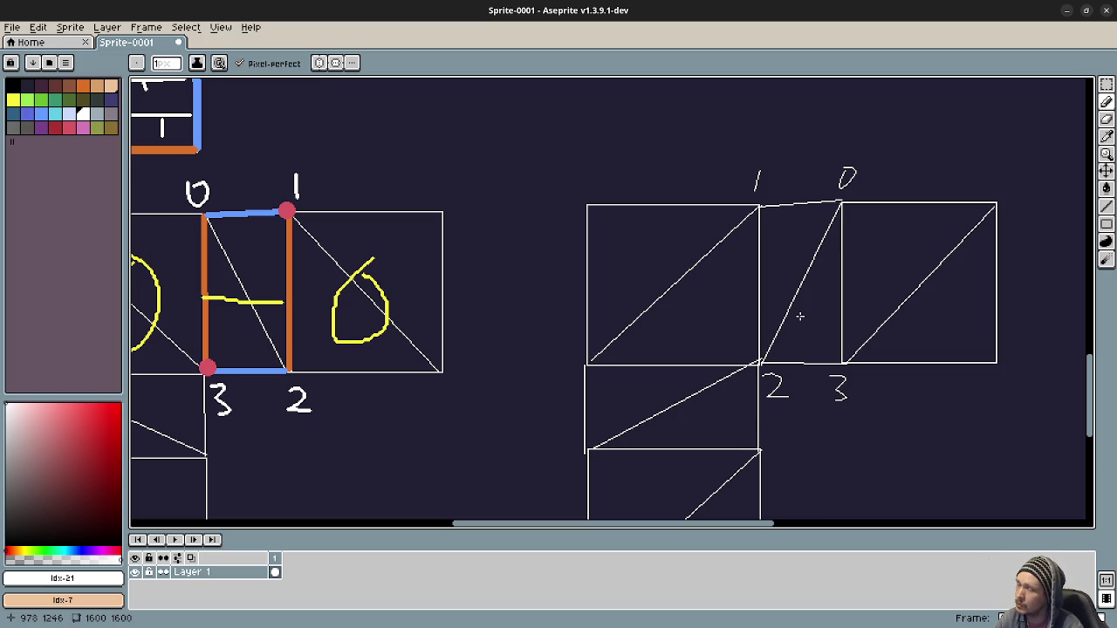
left_click_drag(790, 322, 667, 331)
scroll(596, 359, "left", 3)
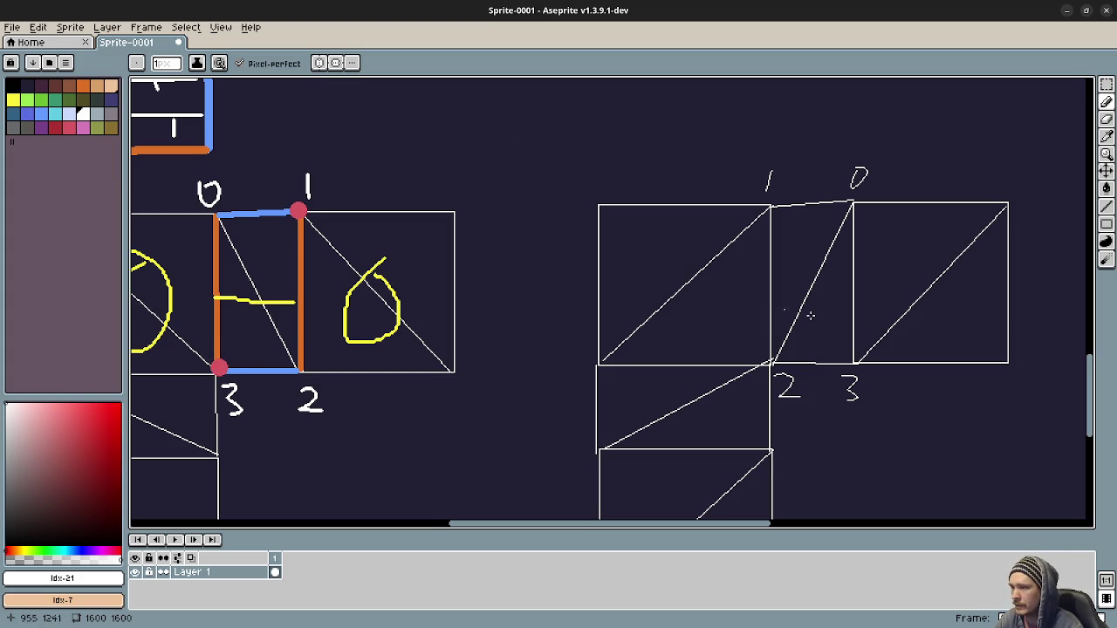
left_click_drag(806, 316, 632, 340)
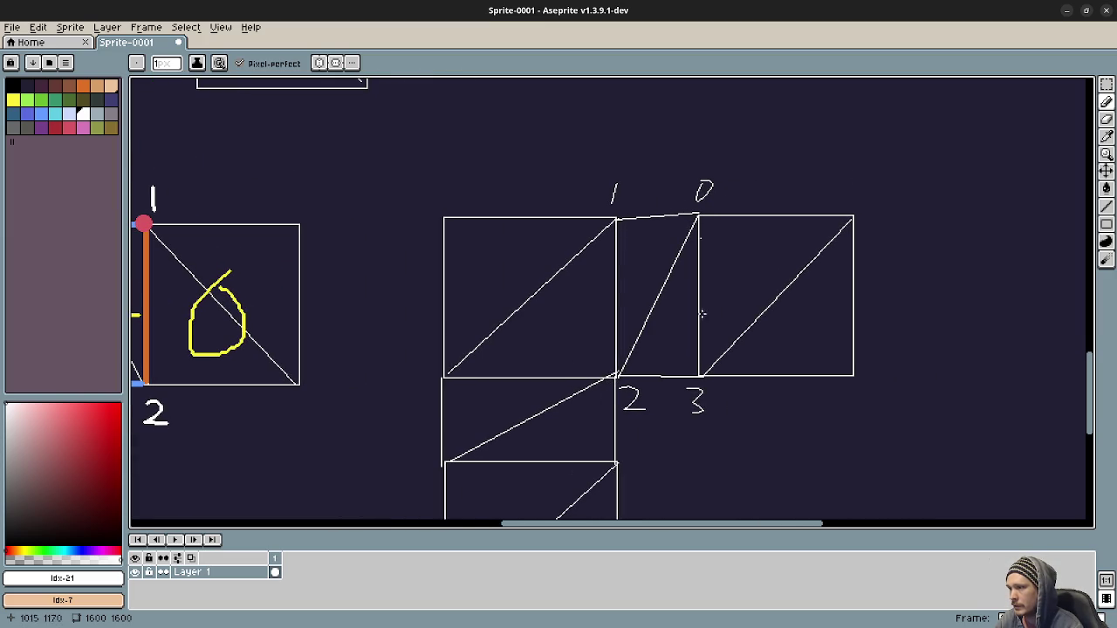
- Shrink the Aseprite window and move it left so cave_test.gd's line 142 shows behind it
left_click(1087, 11)
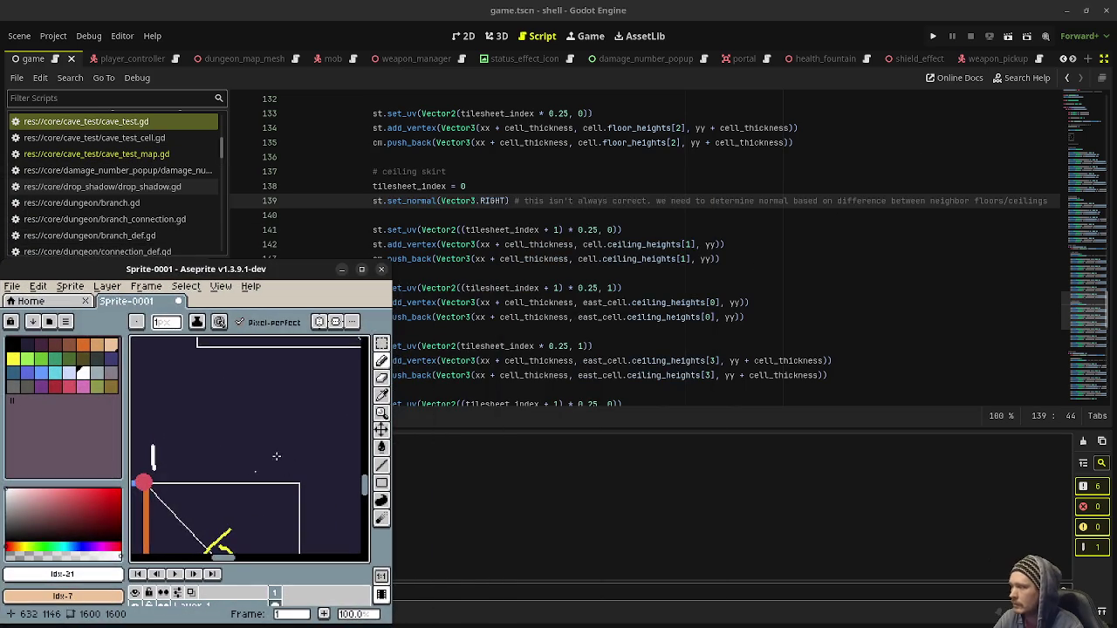
scroll(267, 456, "down", 3)
mouse_move(267, 456)
left_mouse_down()
mouse_move(236, 416)
mouse_move(267, 419)
mouse_move(279, 454)
mouse_move(254, 427)
left_mouse_up()
scroll(282, 451, "up", 1)
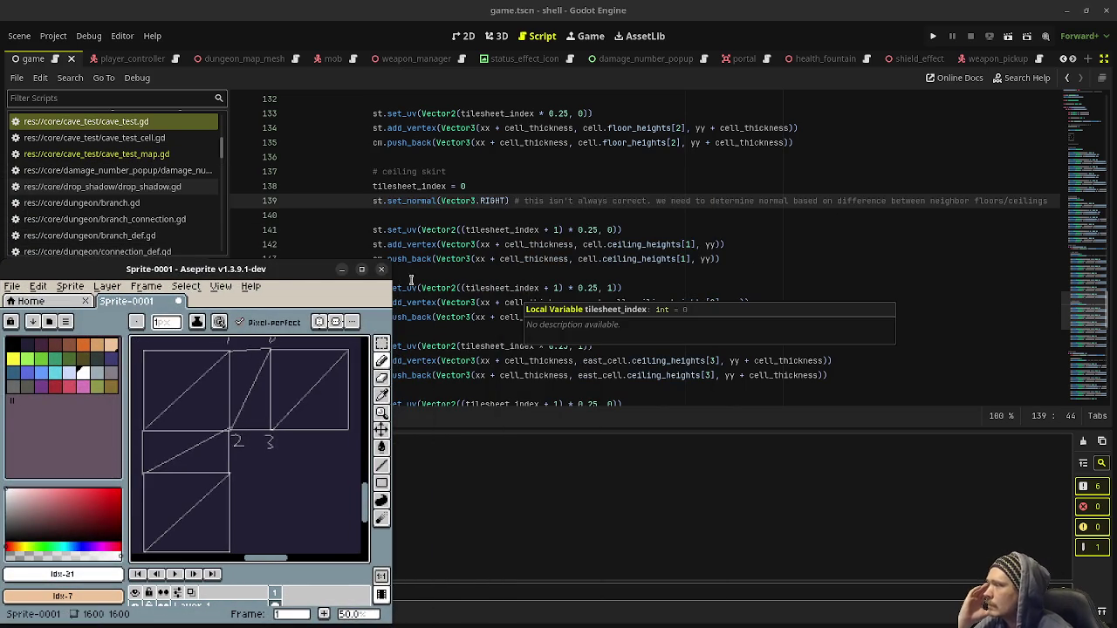
left_click_drag(276, 279, 192, 276)
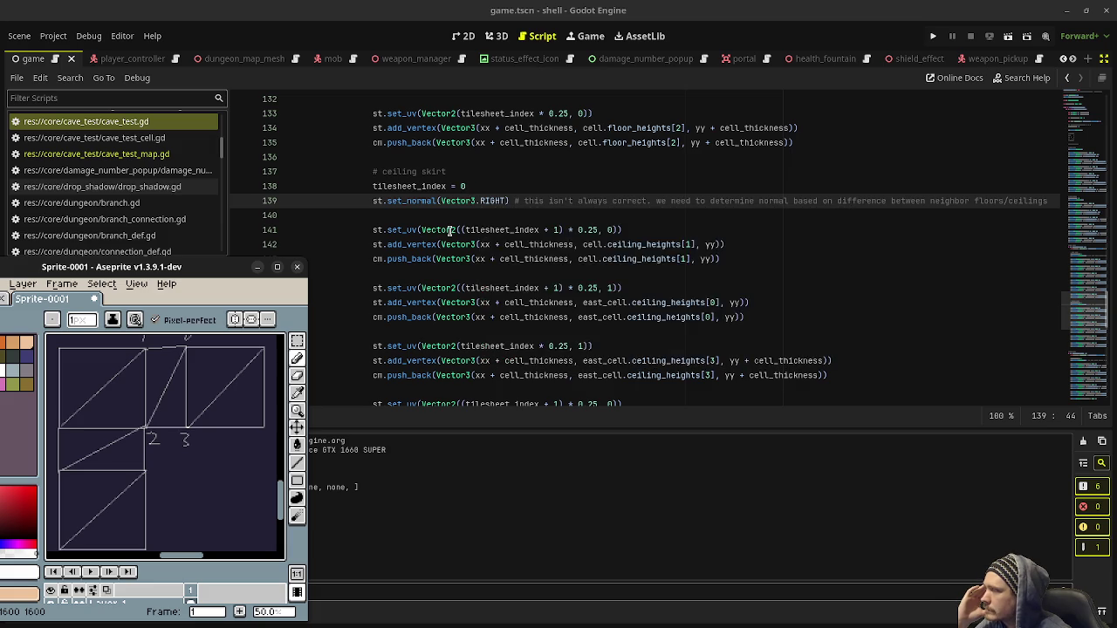
mouse_move(449, 230)
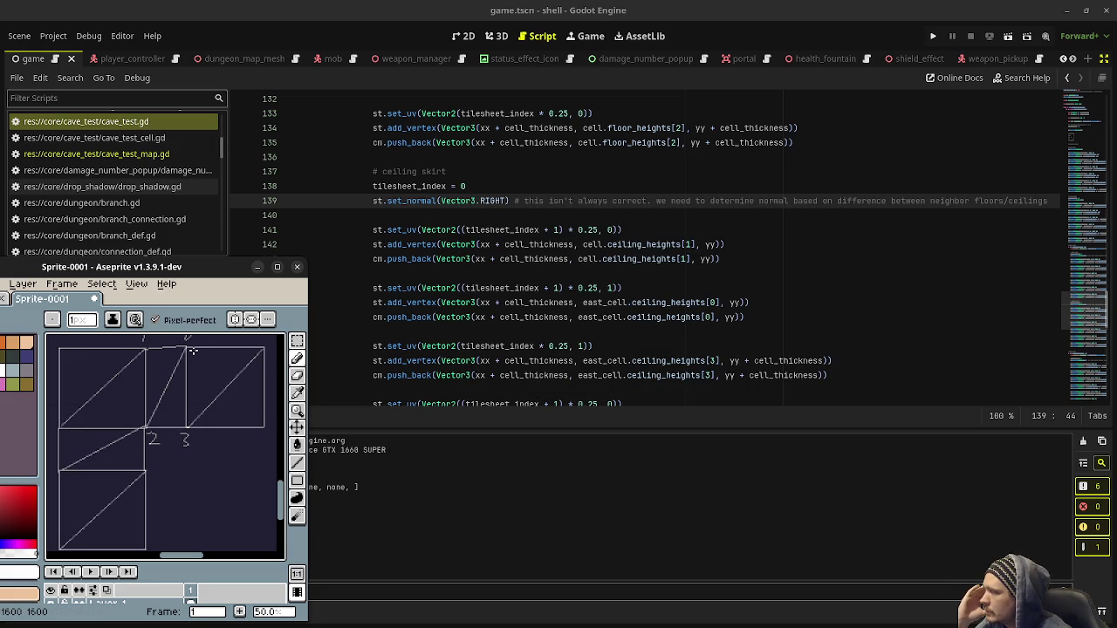
scroll(155, 377, "down", 1)
scroll(134, 399, "up", 1)
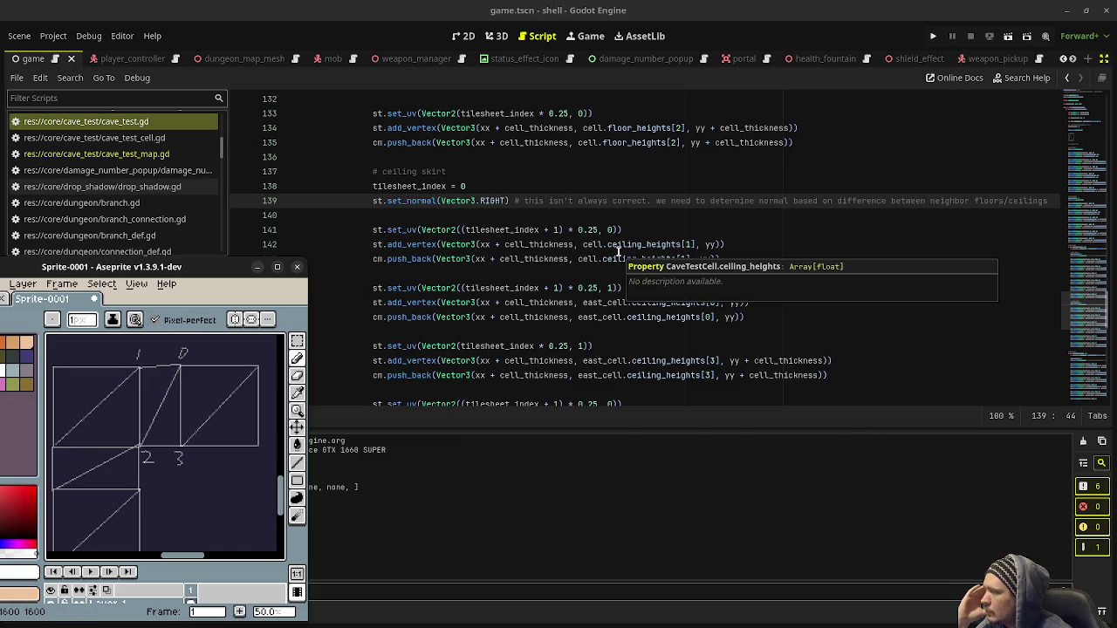
- Pin the Aseprite diagram Always on Top while changing line 142's cell to east_cell
left_click(584, 245)
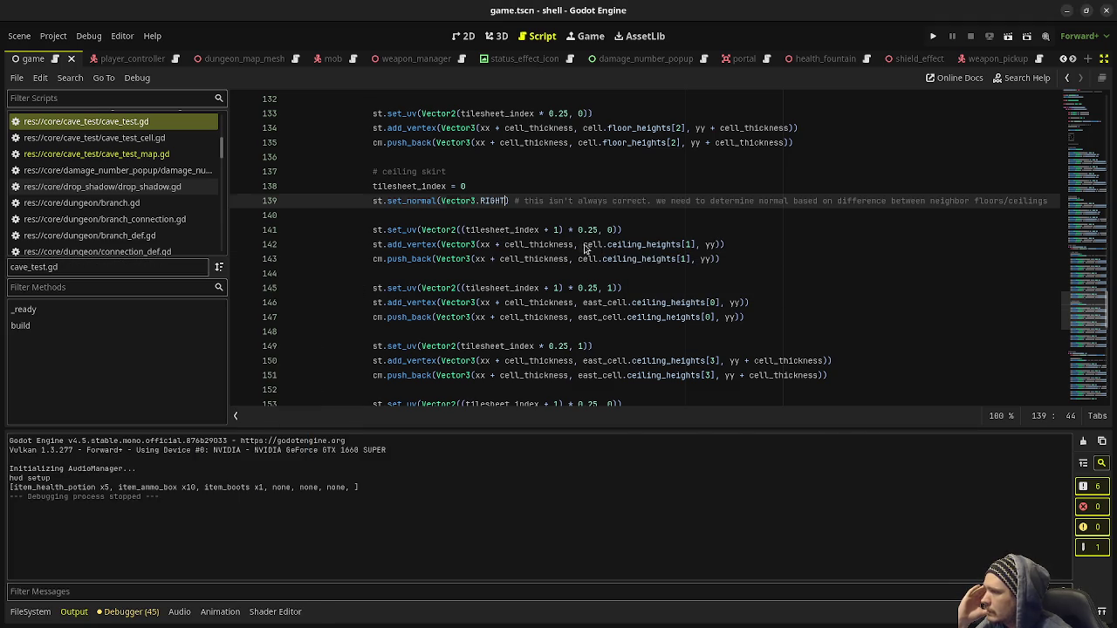
type("east_")
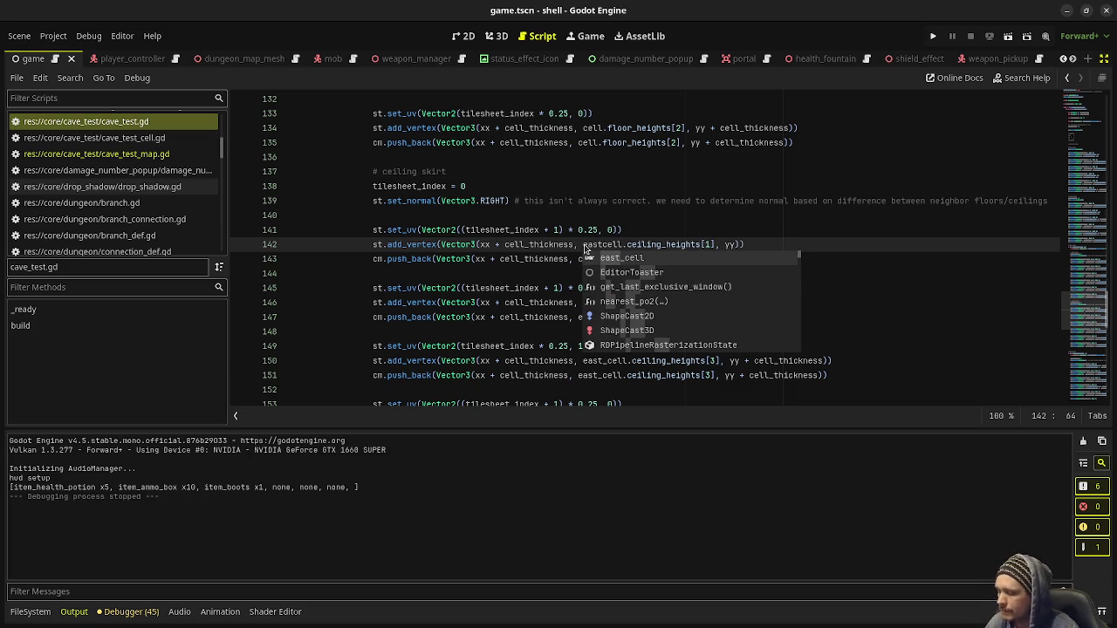
key("alt+Tab")
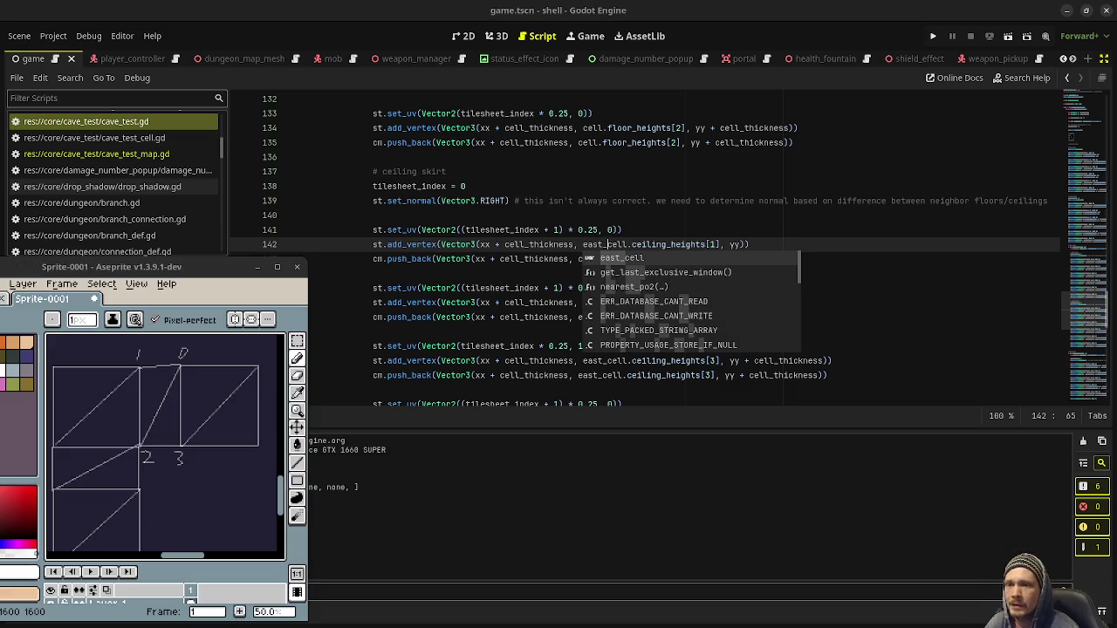
right_click(206, 269)
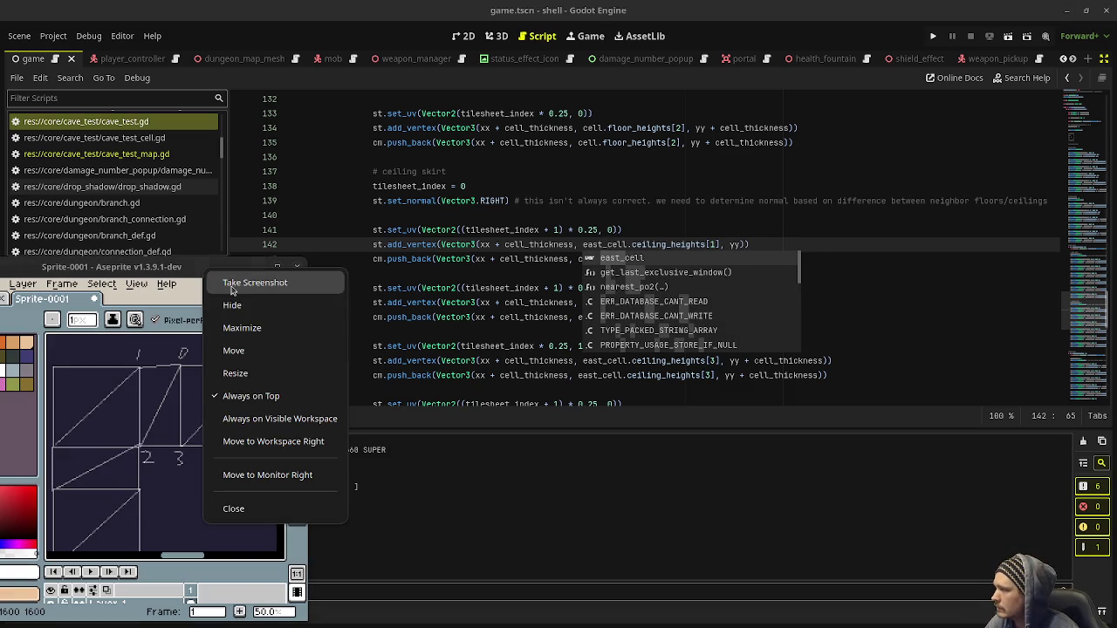
left_click(251, 397)
right_click(209, 269)
left_click(252, 397)
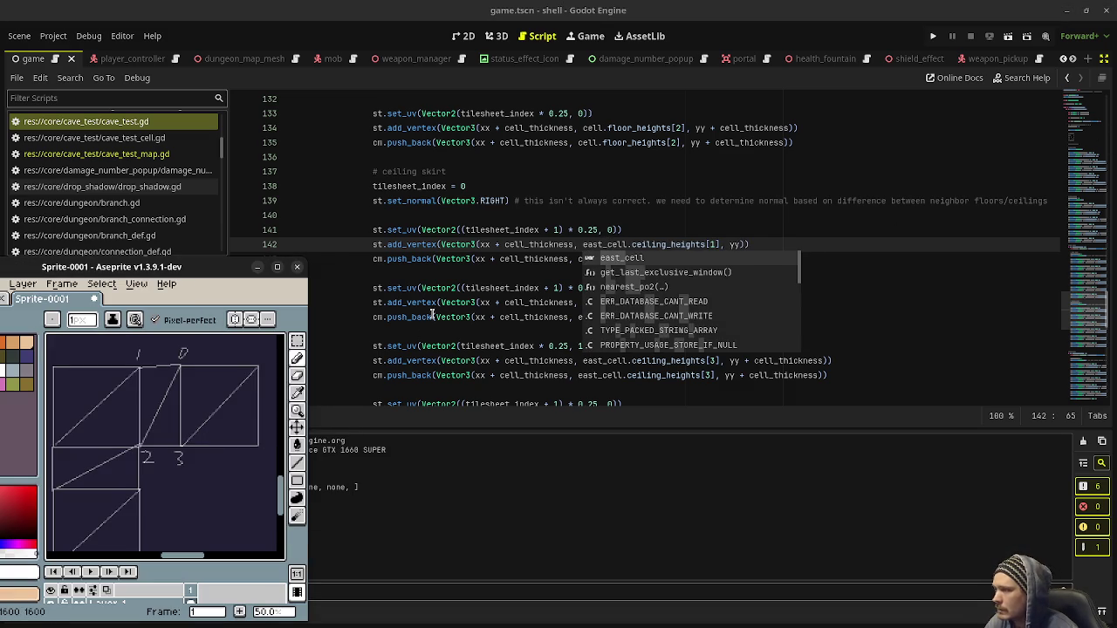
left_click(506, 248)
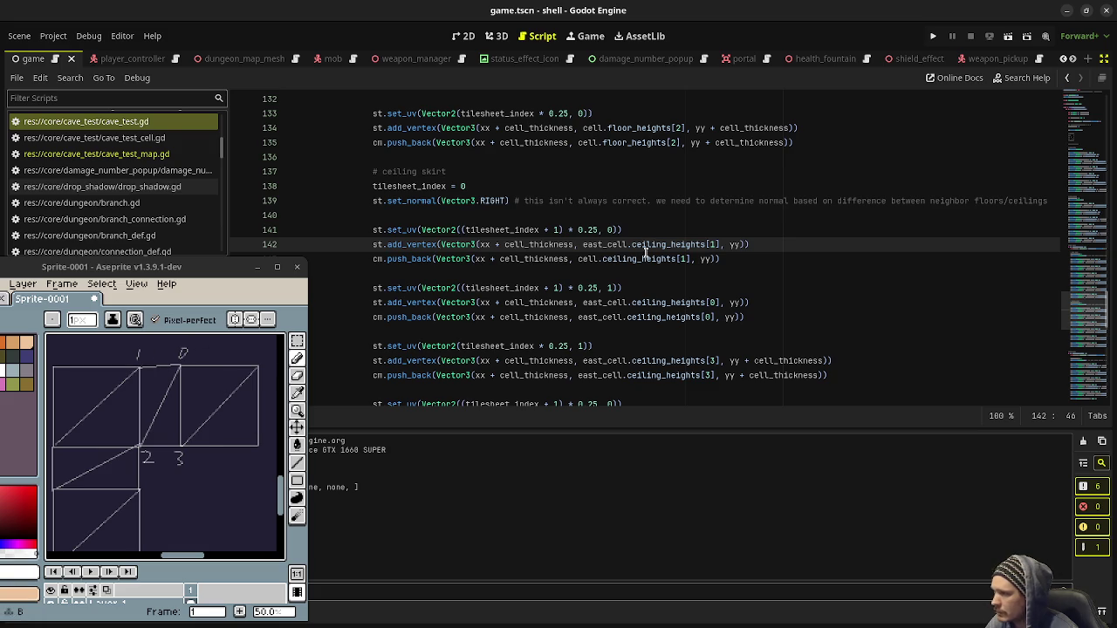
- Make lines 142–143 both use east_cell.ceiling_heights[0]
double_click(712, 244)
type("0")
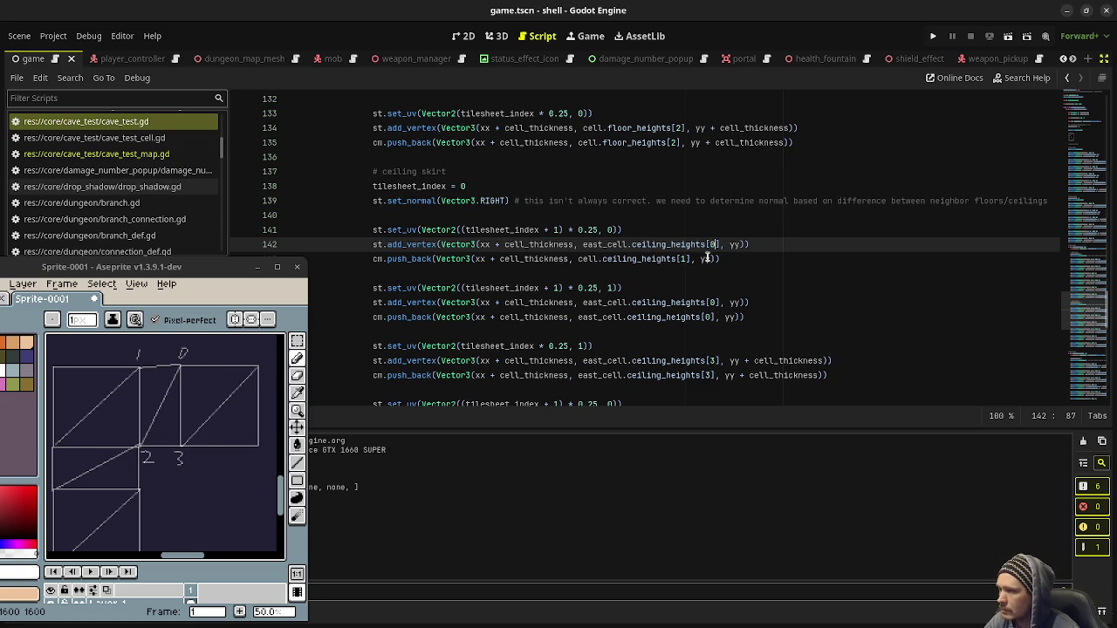
double_click(685, 259)
type("0")
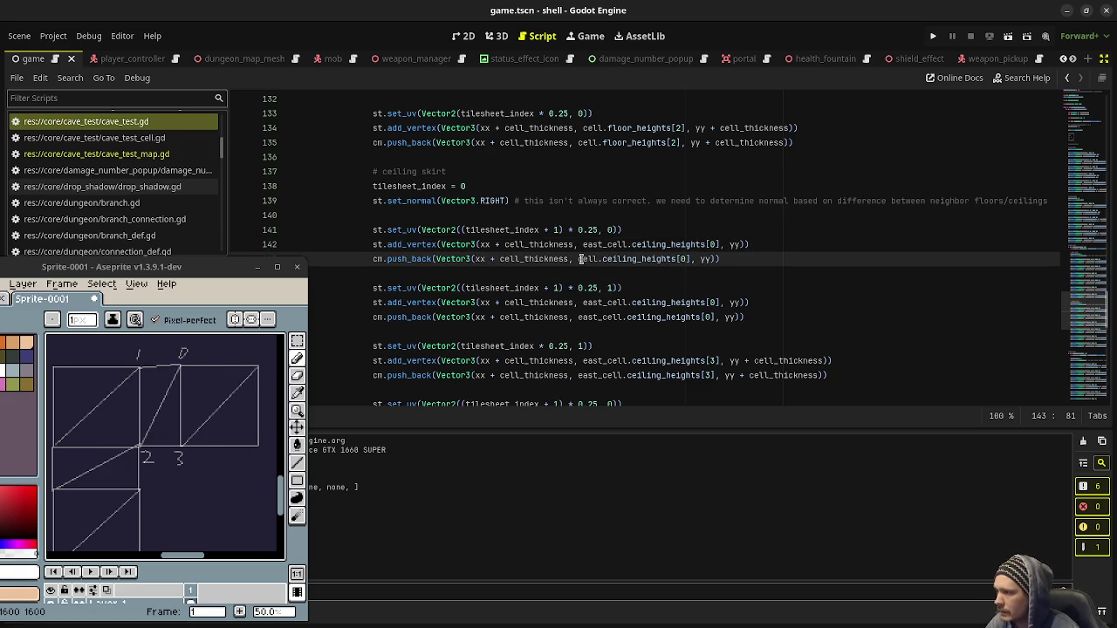
left_click(579, 258)
type("east_")
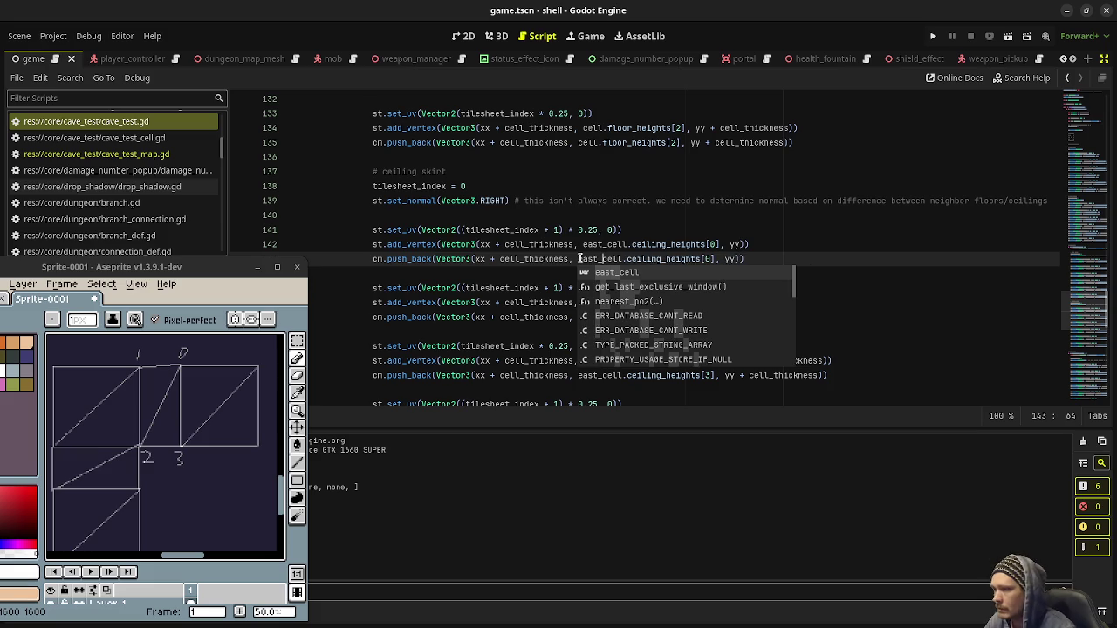
left_click(650, 202)
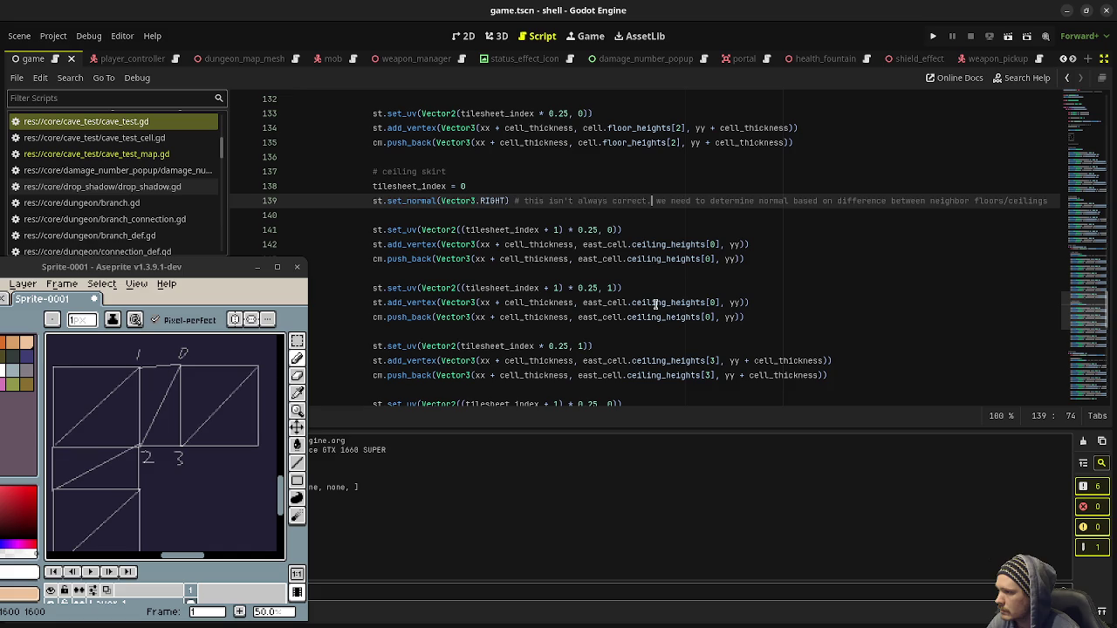
- Make lines 146–147 use cell.ceiling_heights[1] instead of east_cell, and save
left_click(604, 302)
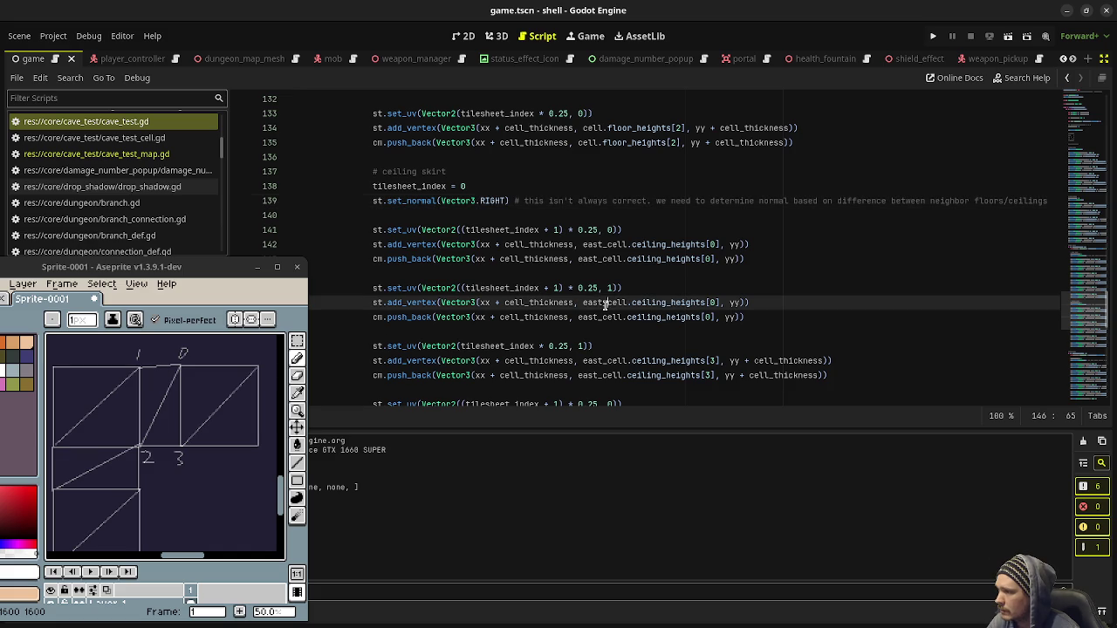
key("BackSpace")
key("BackSpace")
key("BackSpace")
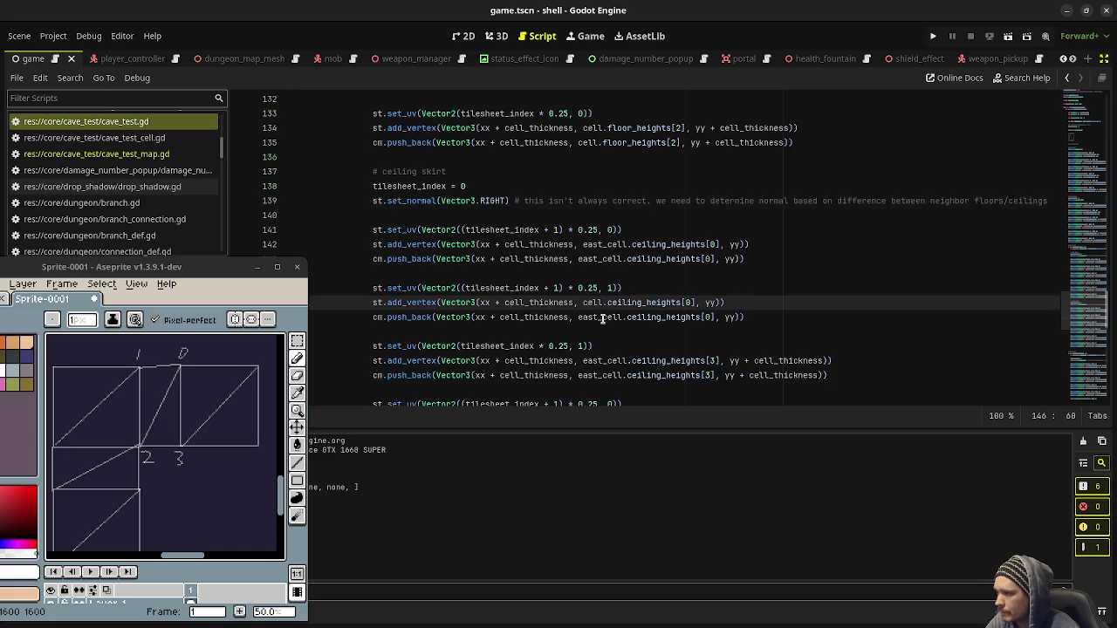
left_click(602, 318)
key("BackSpace")
key("BackSpace")
key("BackSpace")
key("ctrl+s")
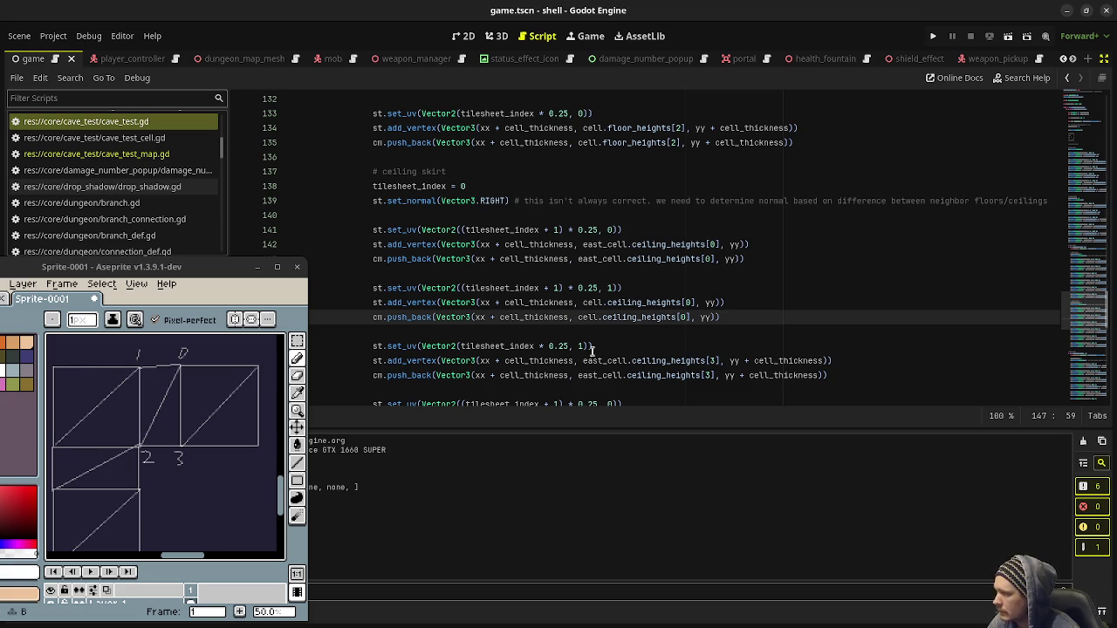
left_click(686, 302)
type("1")
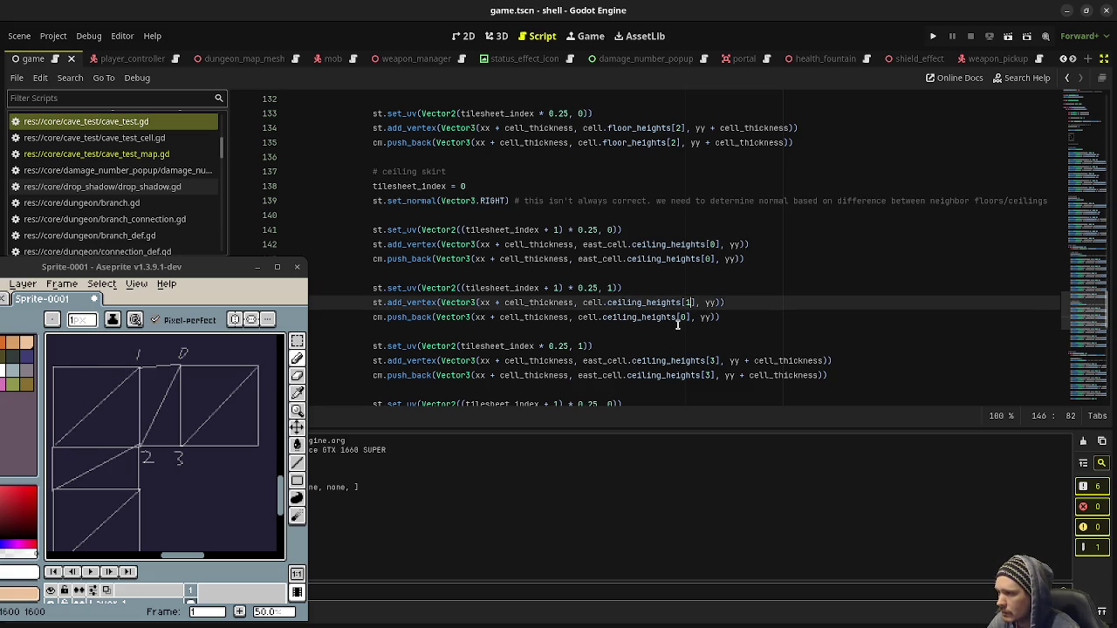
double_click(681, 318)
type("1")
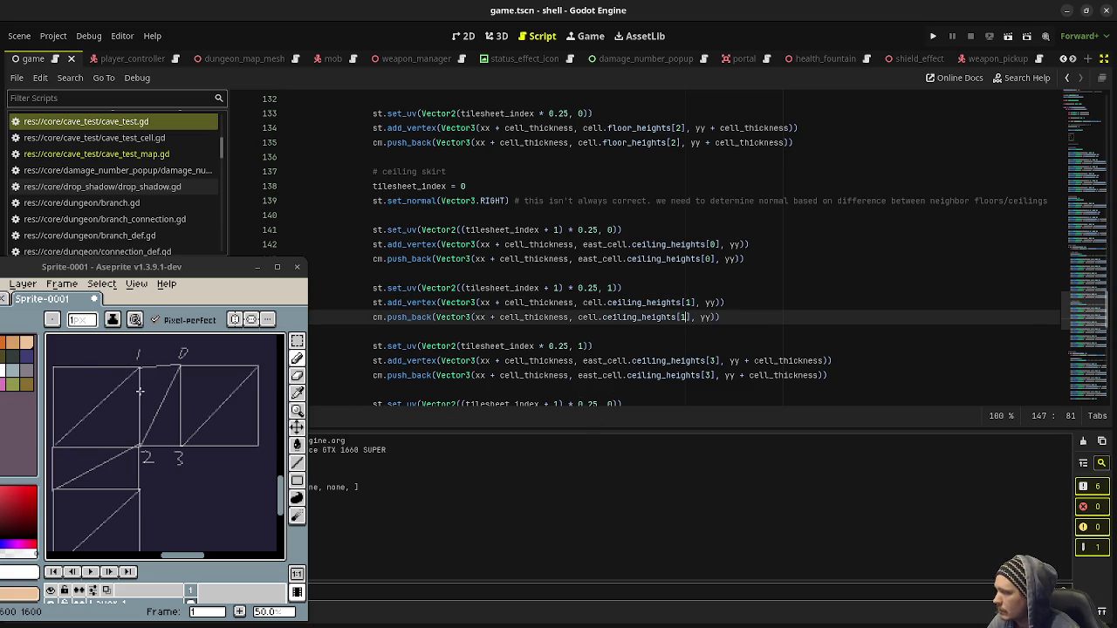
- Drop the east_ prefix on lines 150–151 and edit their ceiling-height index
scroll(643, 324, "down", 1)
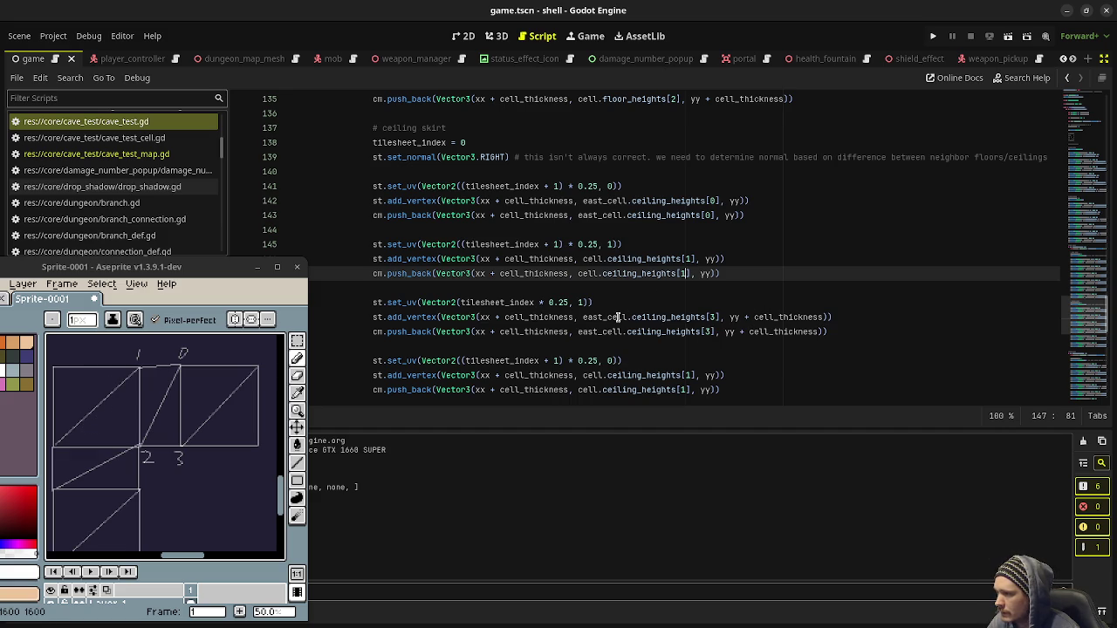
mouse_move(605, 317)
left_mouse_down()
mouse_move(585, 316)
mouse_move(585, 332)
left_mouse_up()
key("Delete")
key("Delete")
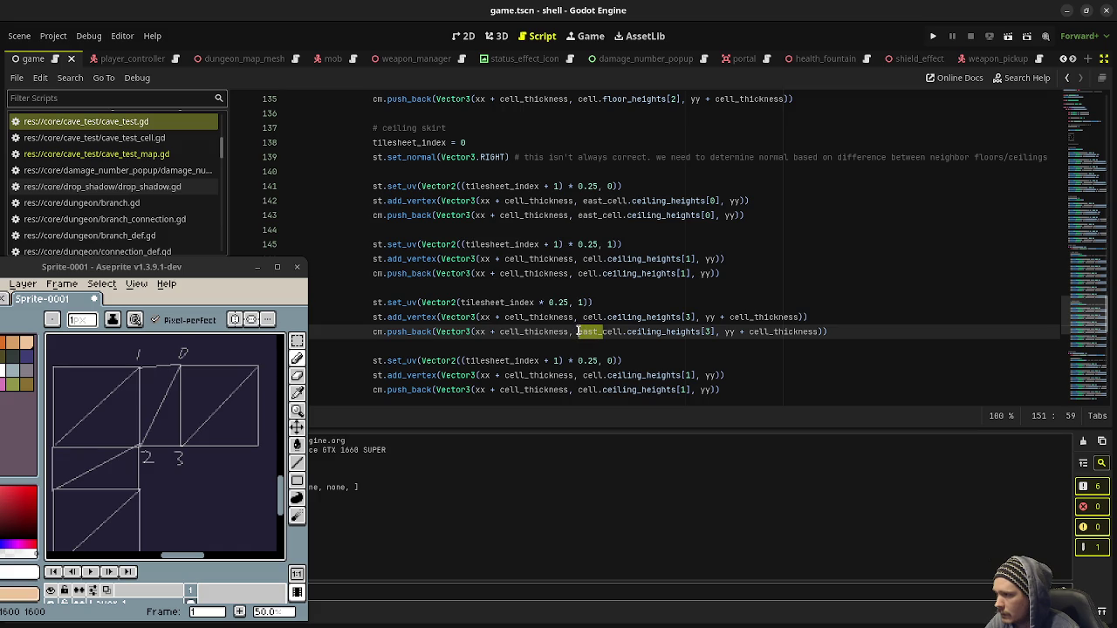
key("Delete")
key("Delete")
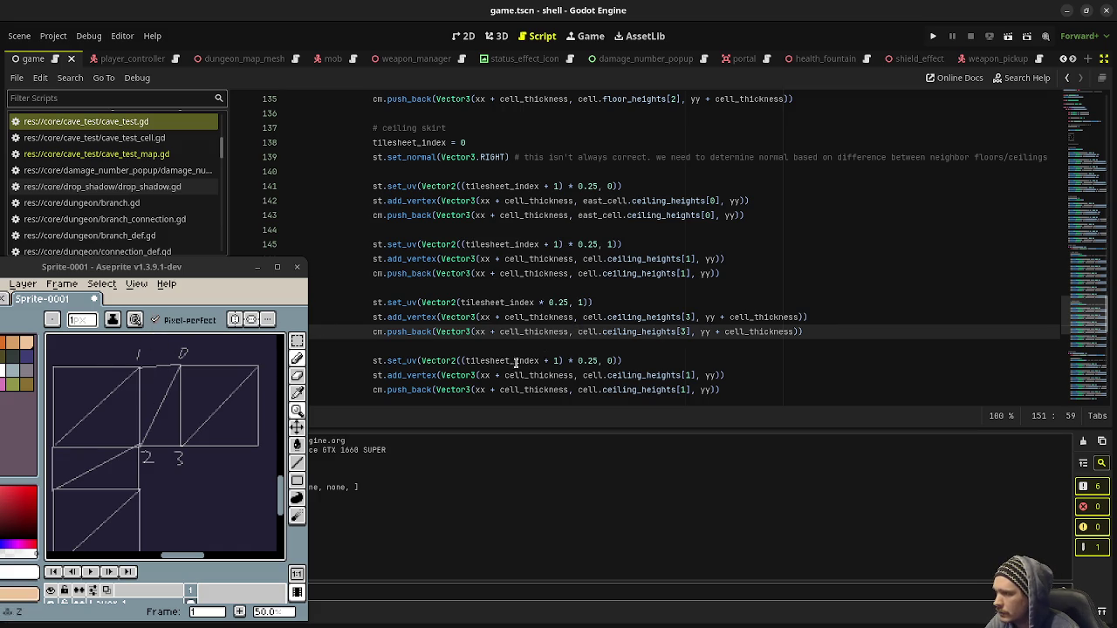
left_click(686, 318)
type("2")
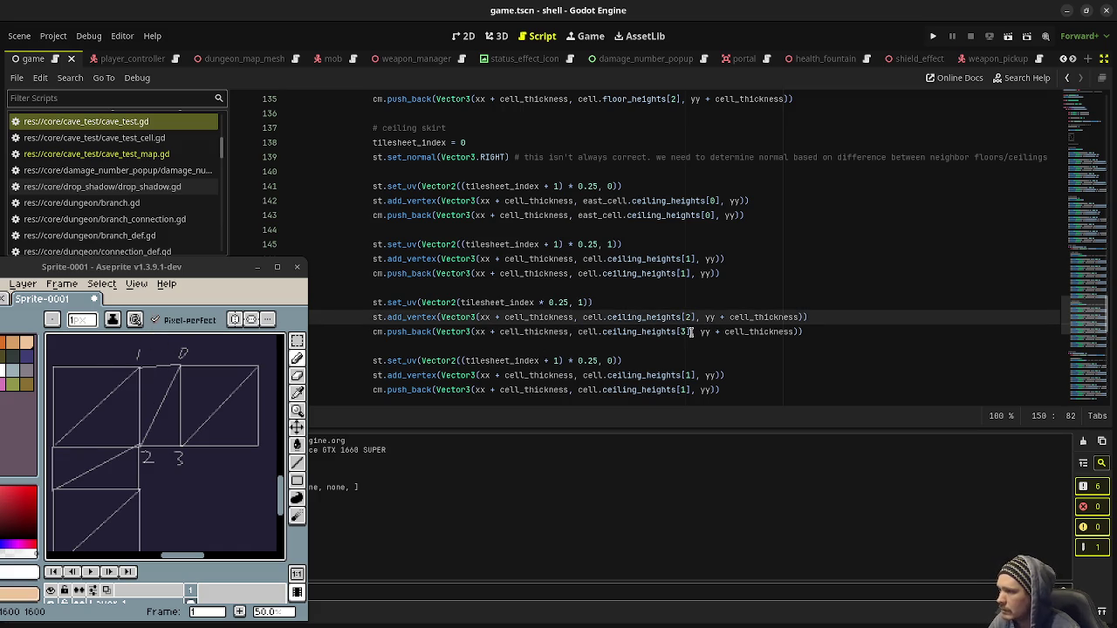
key("BackSpace")
type("3")
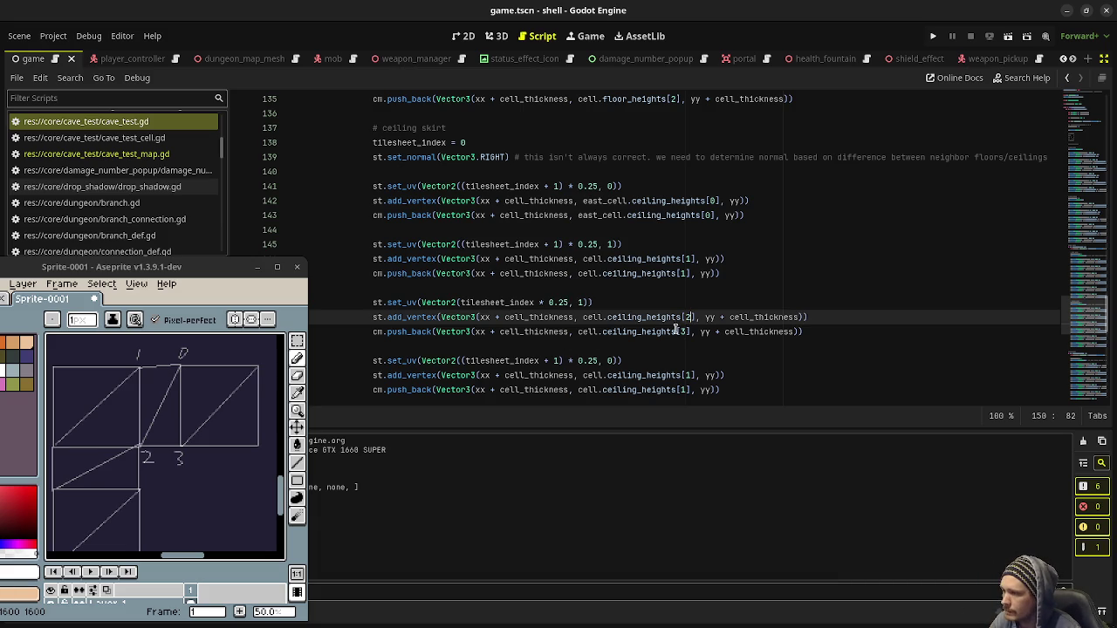
left_click_drag(687, 331, 679, 332)
type("2")
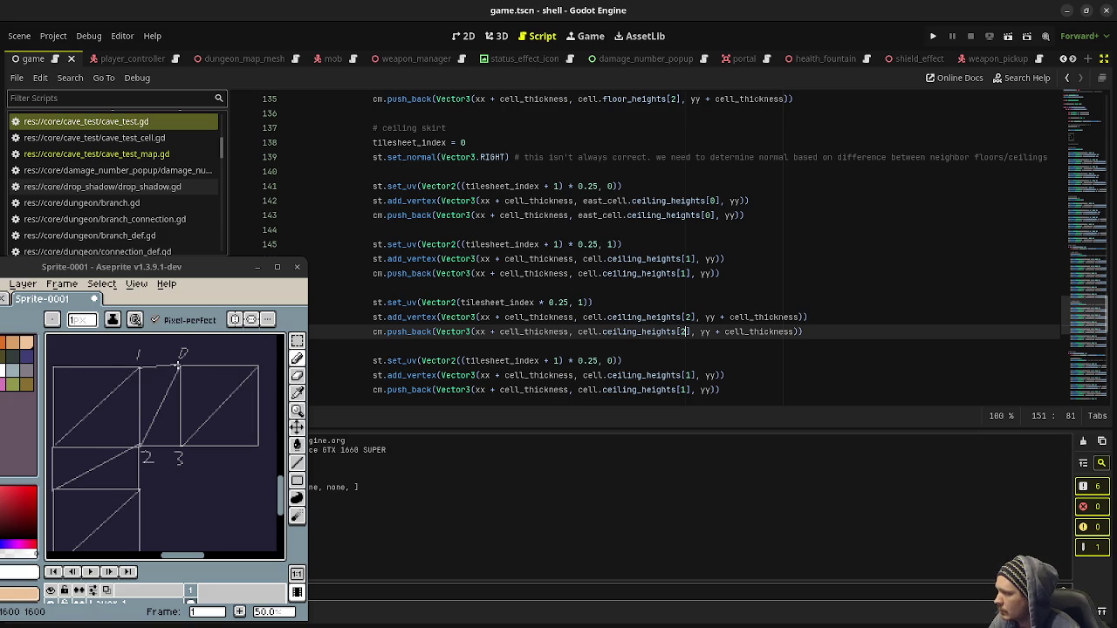
scroll(579, 334, "down", 1)
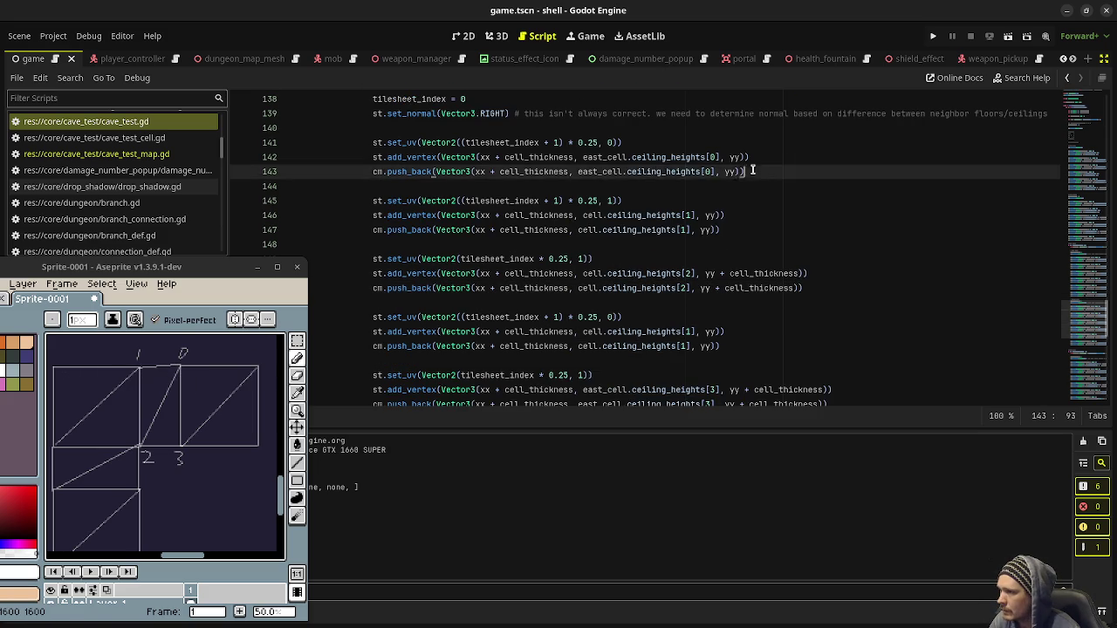
- Swap in the east_cell height 0 and cell height 2 vertex lines by pasting, and save
left_click_drag(747, 171, 375, 157)
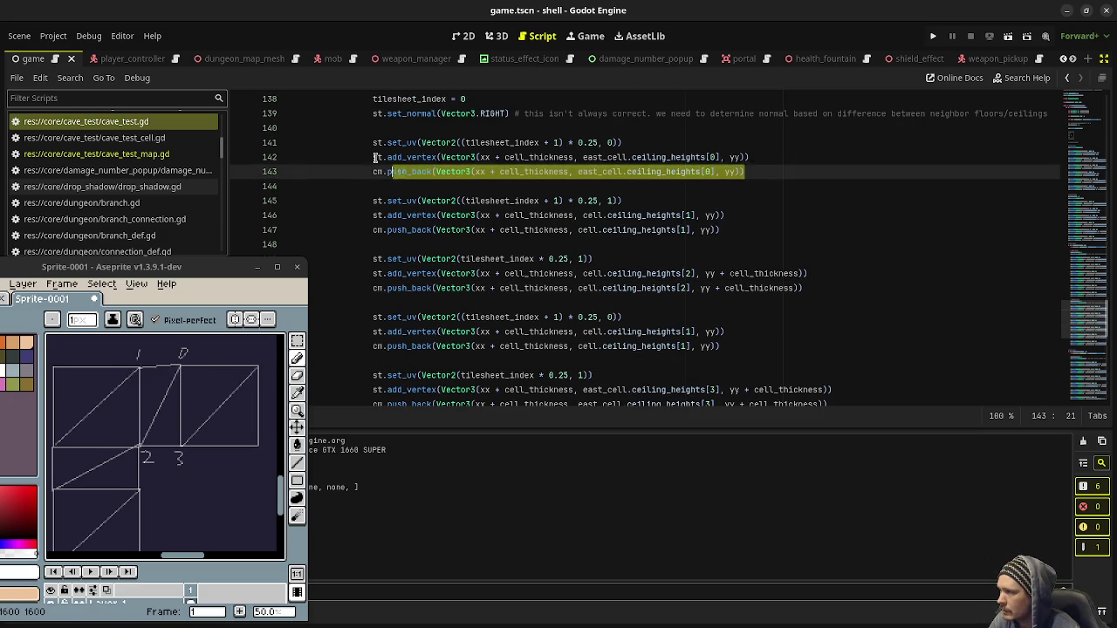
left_click(719, 347)
left_click_drag(719, 346, 370, 327)
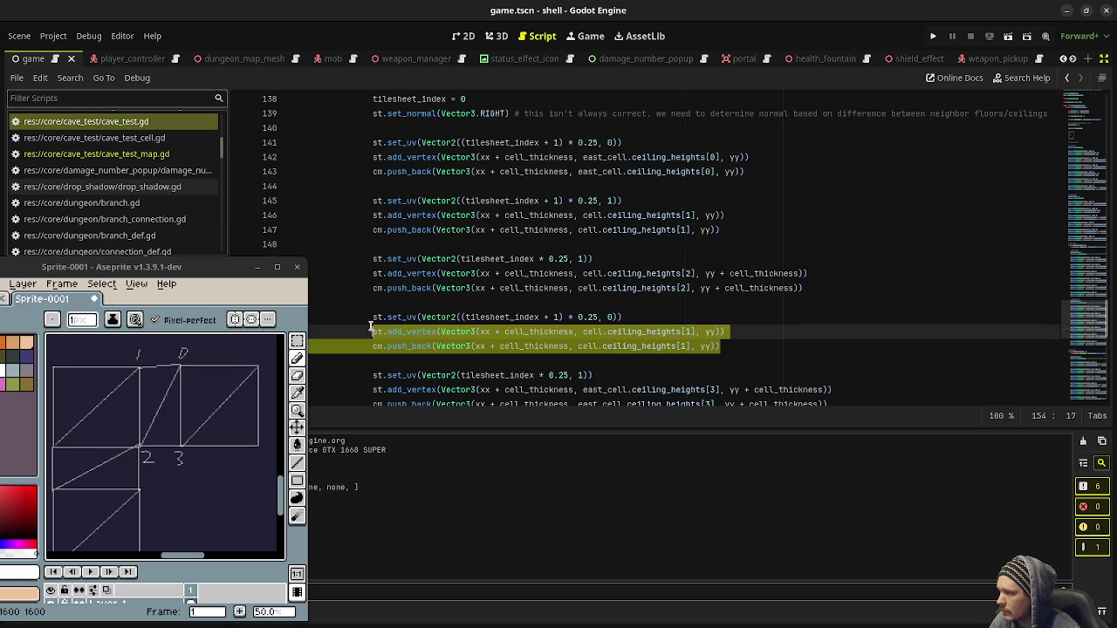
type("st.add_vertex(Vector3(xx + cell_thickness, east_cell.ceiling_heights[0], yy)) \t\t\t\tcm.push_back(Vector3(xx + cell_thickness, east_cell.ceiling_heights[0], yy))")
left_click_drag(805, 289, 370, 272)
scroll(528, 310, "down", 1)
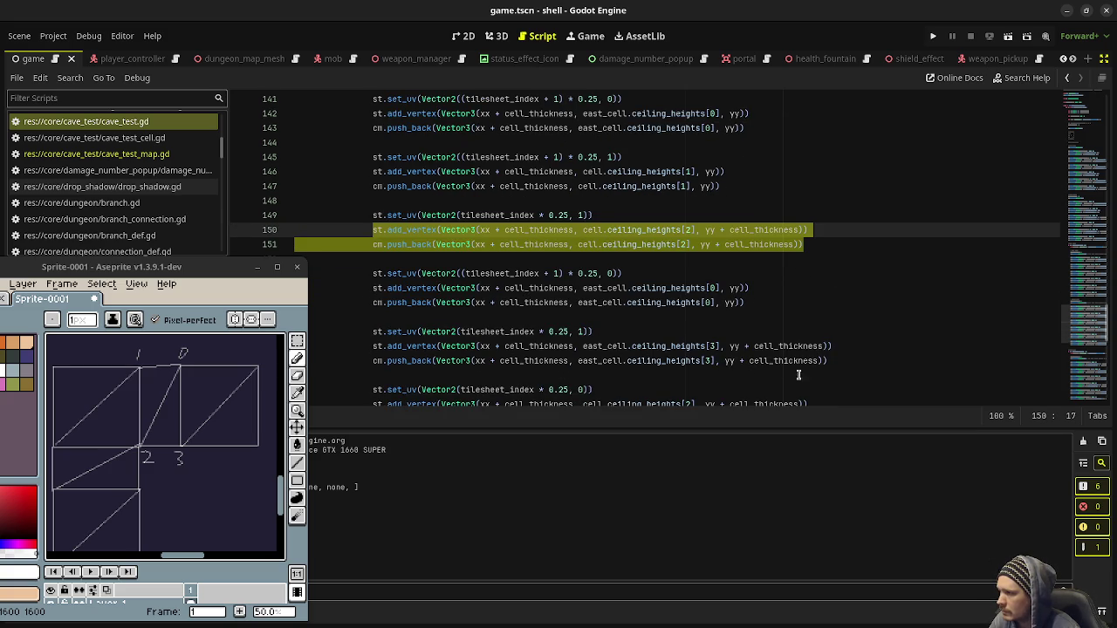
mouse_move(836, 360)
left_mouse_down()
mouse_move(586, 360)
mouse_move(370, 344)
left_mouse_up()
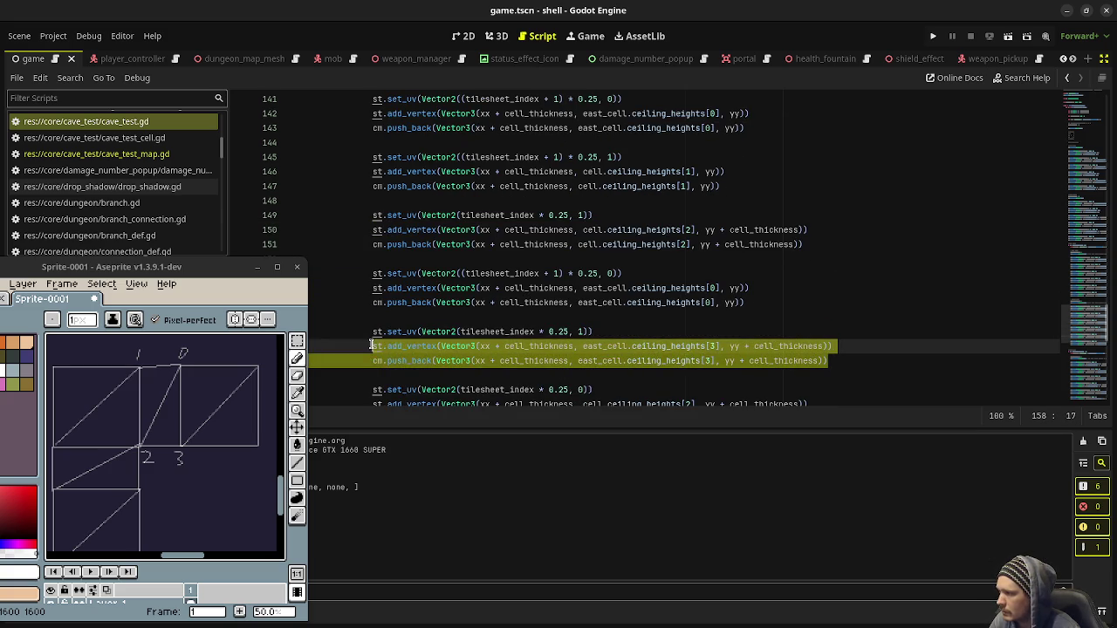
type("st.add_vertex(Vector3(xx + cell_thickness, cell.ceiling_heights[2], yy + cell_thickness)) \t\t\t\tcm.push_back(Vector3(xx + cell_thickness, cell.ceiling_heights[2], yy + cell_thickness))")
key("ctrl+s")
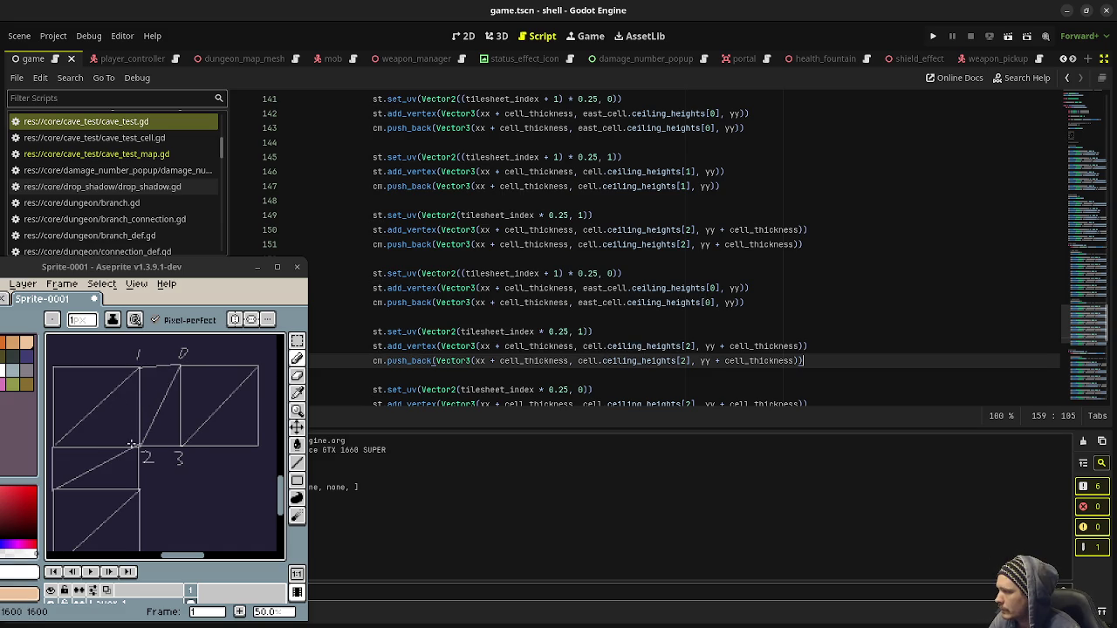
- Make lines 162–163 use east_cell.ceiling_heights[3], save, and review the code above
scroll(584, 345, "down", 1)
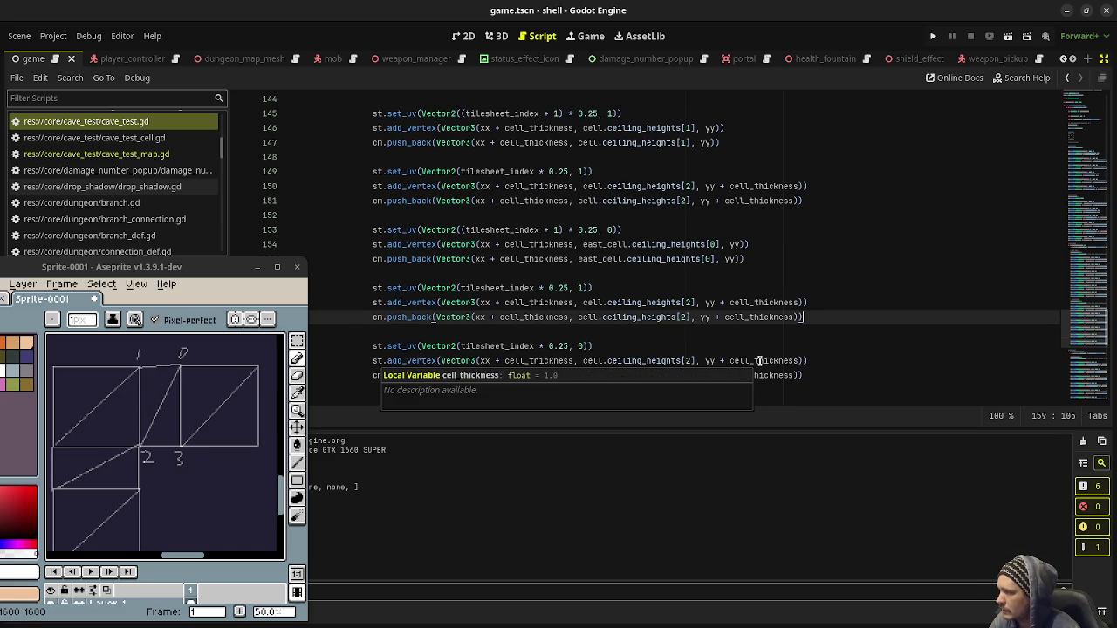
left_click(583, 362)
type("east_")
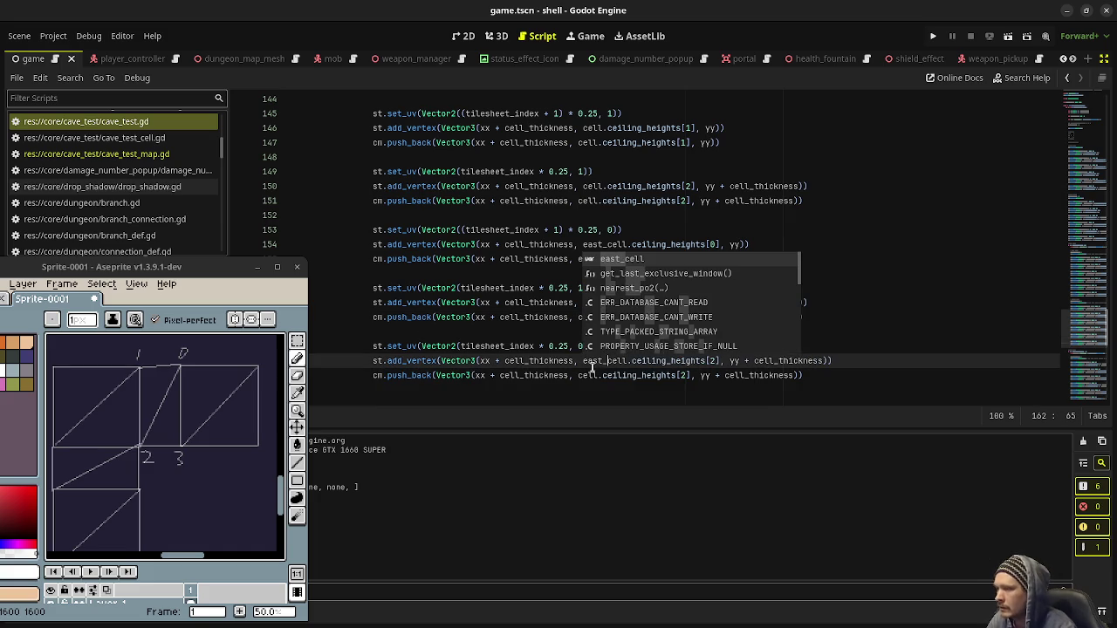
left_click(573, 375)
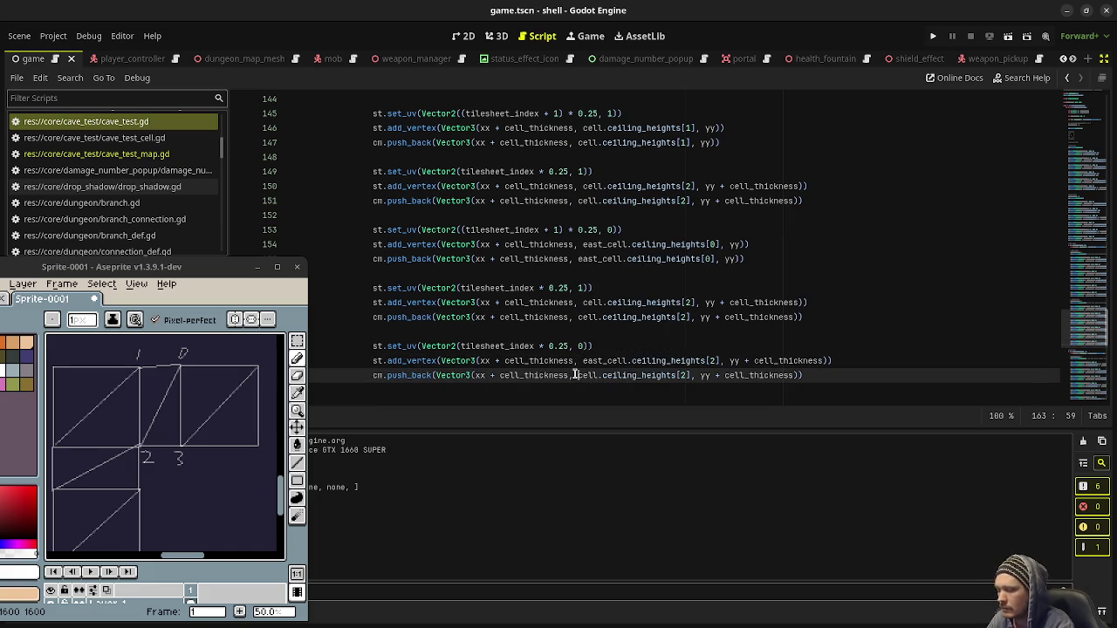
type("east_")
left_click(647, 377)
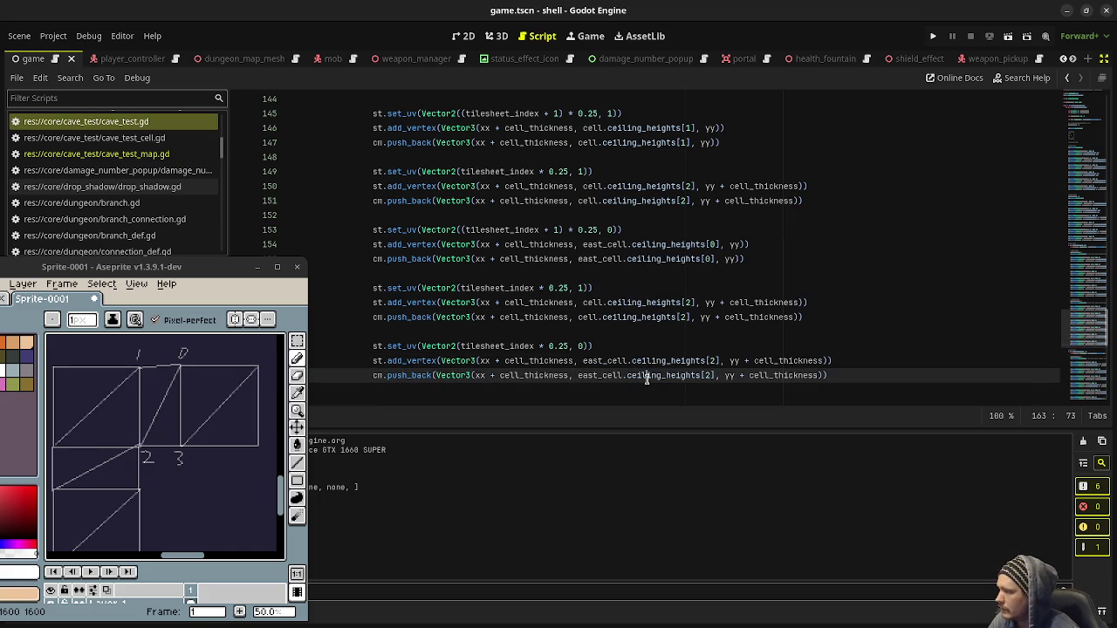
left_click(710, 360)
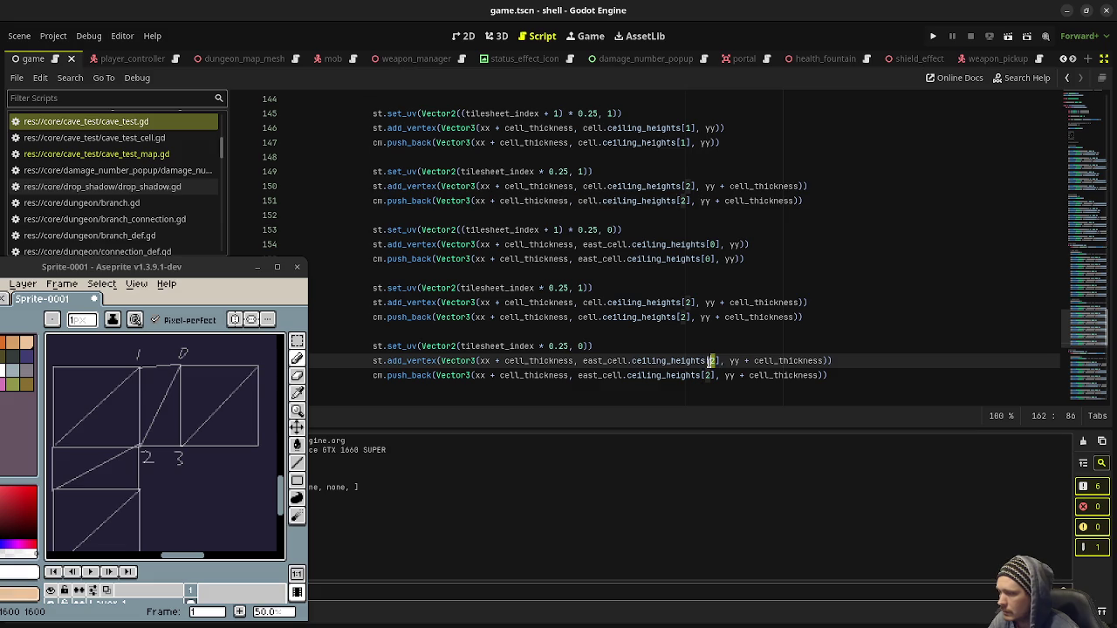
key("Delete")
type("3")
left_click(708, 375)
key("Delete")
type("3")
key("ctrl+s")
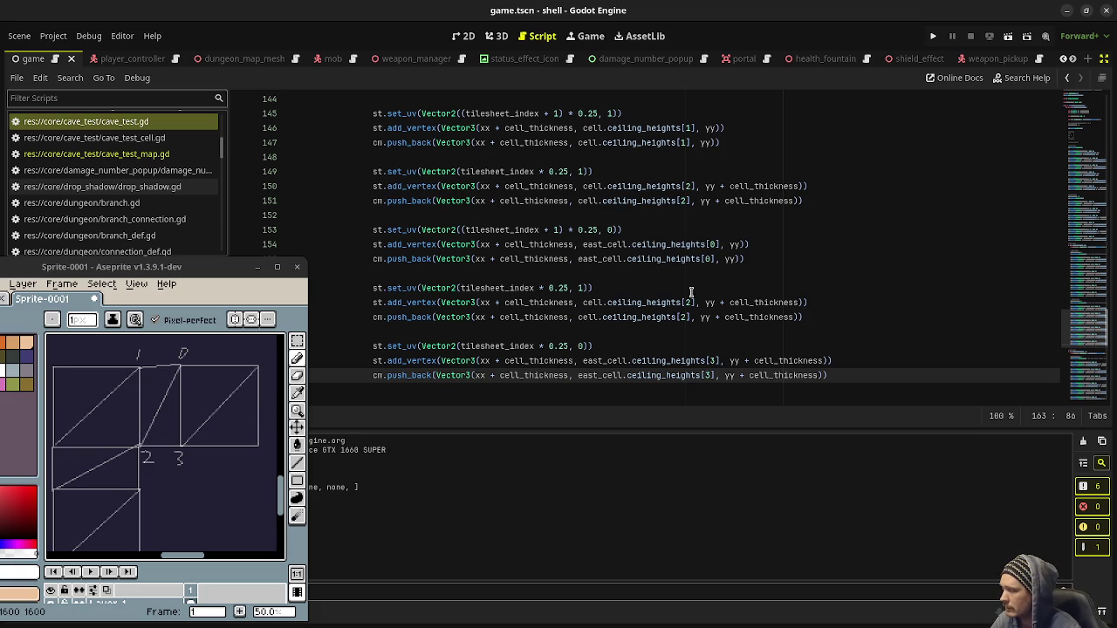
scroll(589, 318, "up", 2)
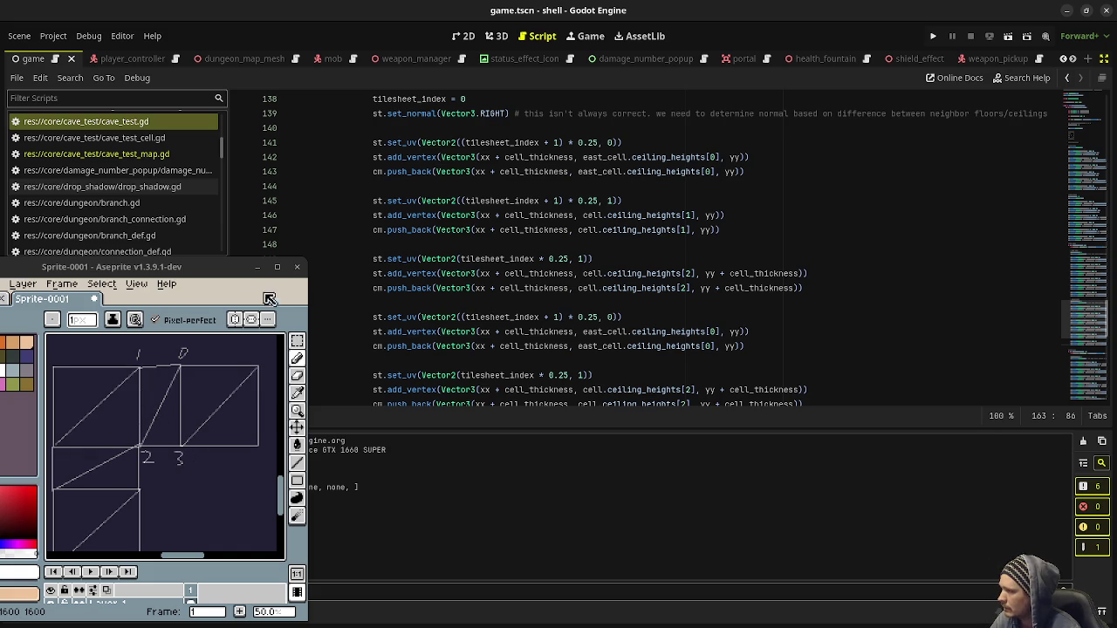
double_click(229, 269)
- Draw downward arrow strokes under the left box and beside the wall box
left_click_drag(475, 179, 596, 424)
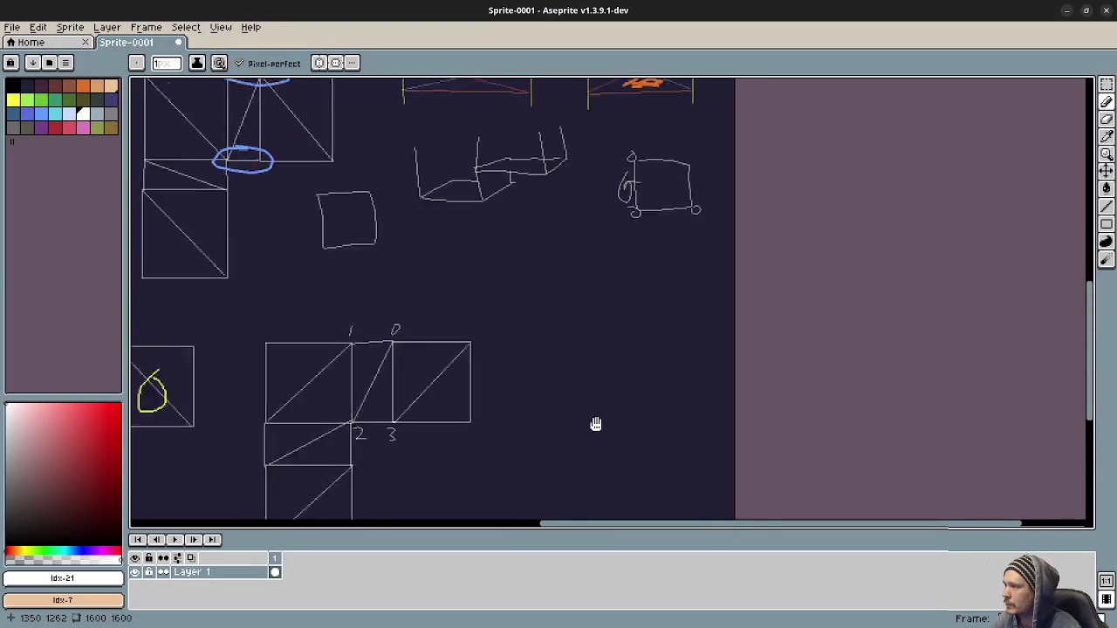
scroll(567, 369, "up", 1)
scroll(570, 437, "down", 1)
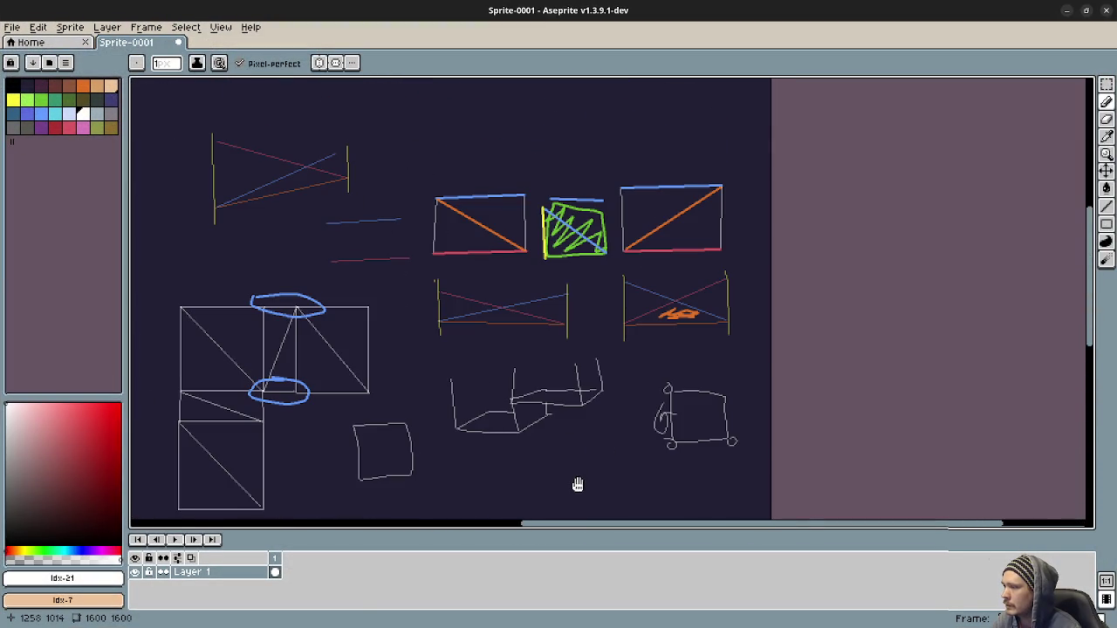
left_click_drag(579, 483, 534, 301)
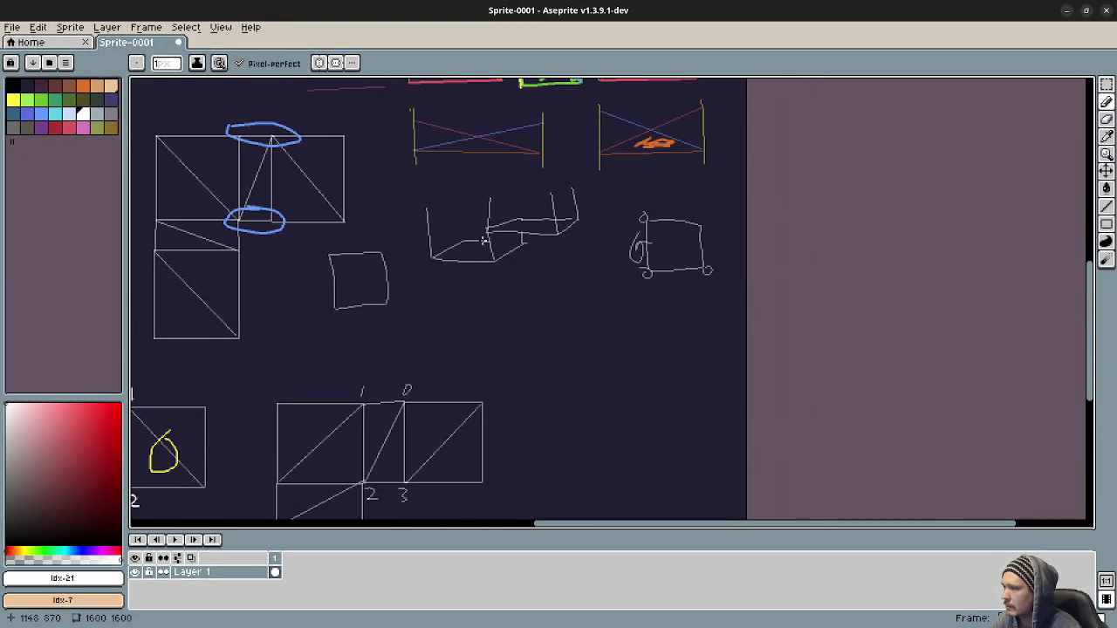
scroll(484, 241, "up", 2)
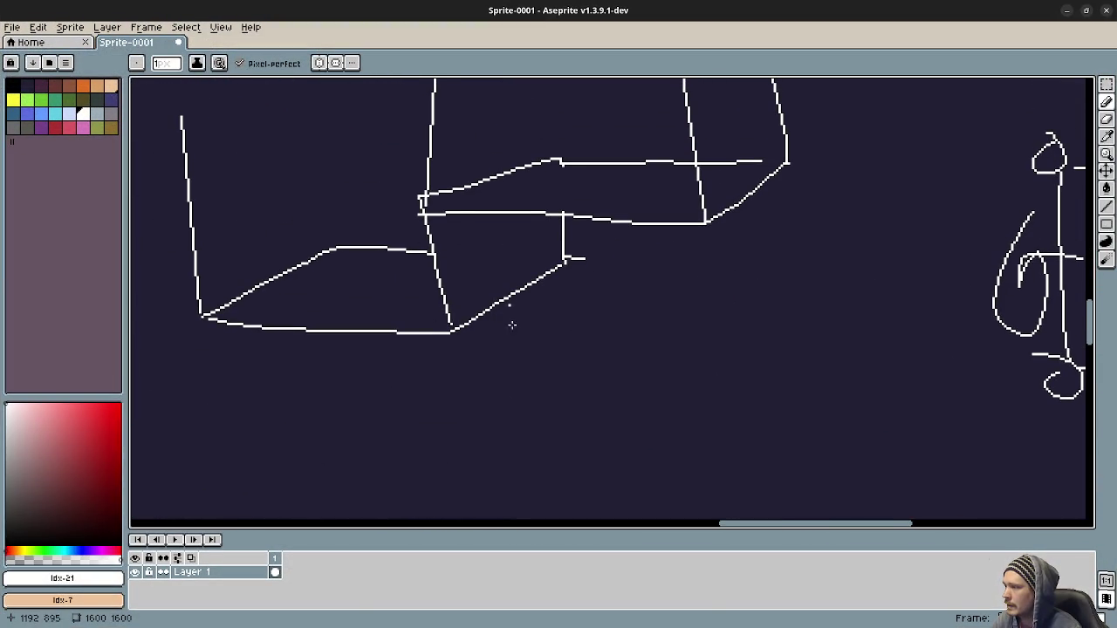
scroll(512, 319, "down", 1)
mouse_move(354, 255)
left_mouse_down()
mouse_move(342, 363)
mouse_move(369, 348)
left_mouse_up()
mouse_move(595, 154)
left_mouse_down()
mouse_move(627, 281)
mouse_move(651, 237)
left_mouse_up()
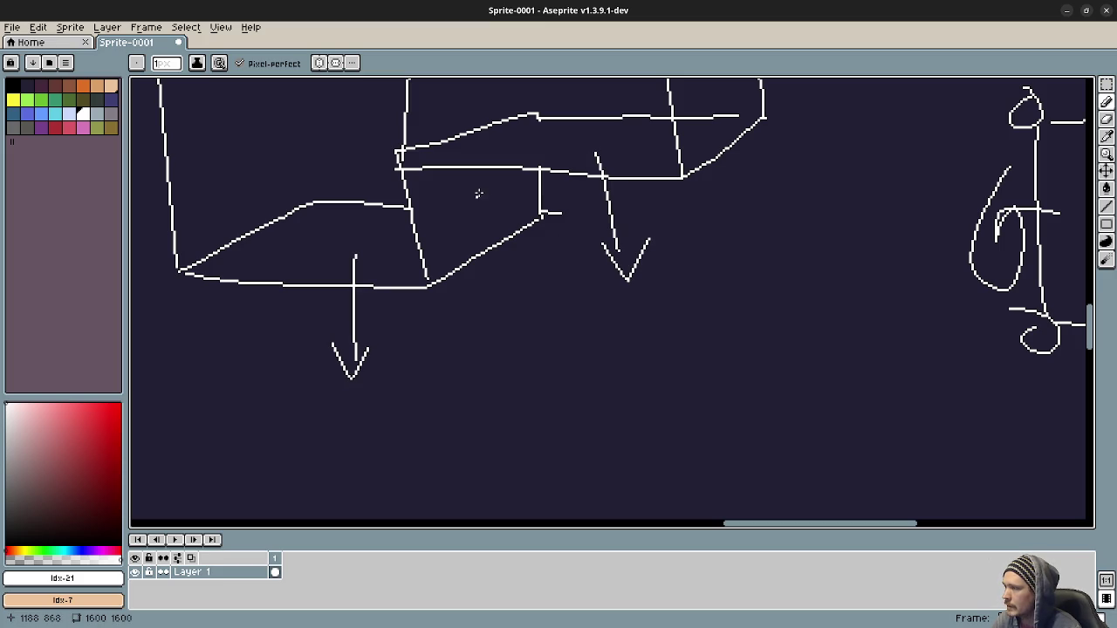
- Draw a right-pointing arrow inside the wall box and a new square below it
left_click_drag(479, 193, 550, 209)
left_click_drag(550, 212, 518, 221)
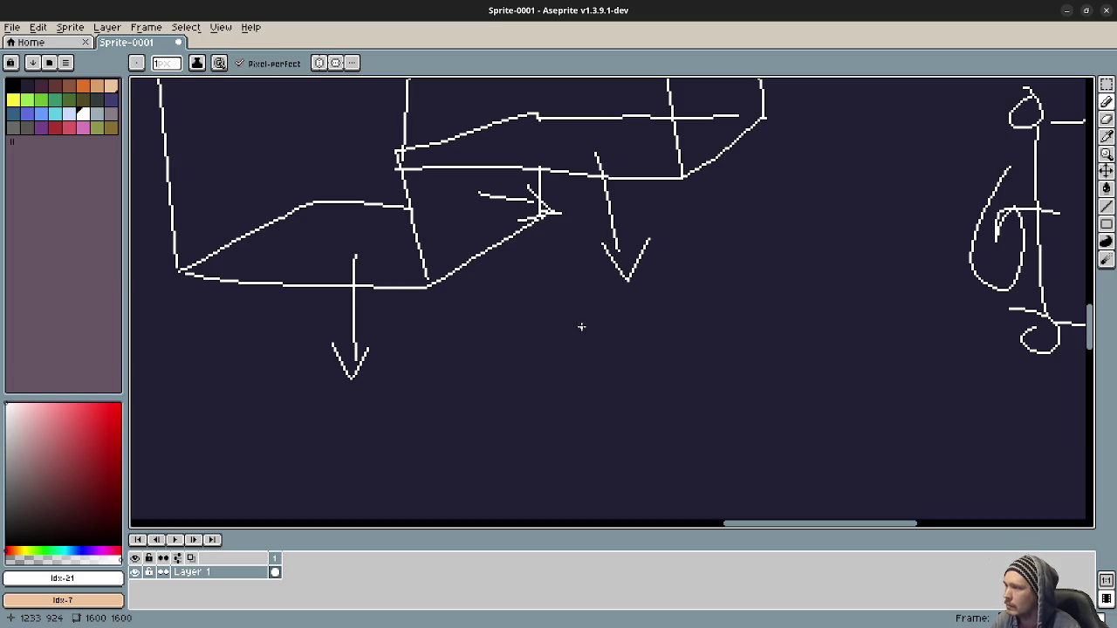
scroll(516, 299, "right", 3)
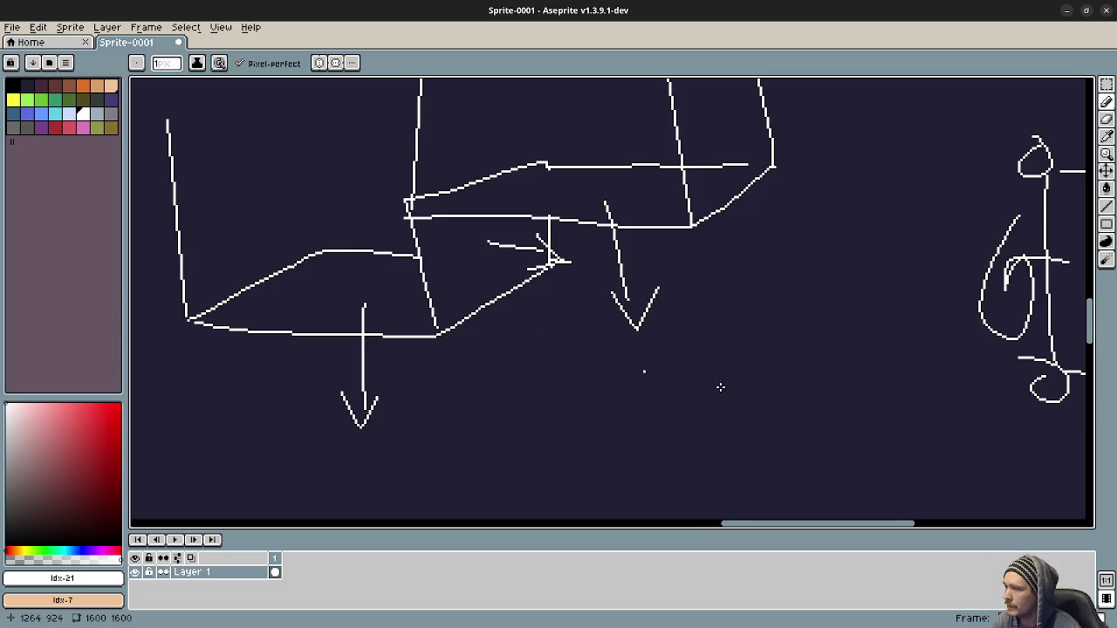
mouse_move(599, 312)
left_mouse_down()
mouse_move(678, 439)
mouse_move(760, 317)
mouse_move(693, 289)
mouse_move(601, 325)
left_mouse_up()
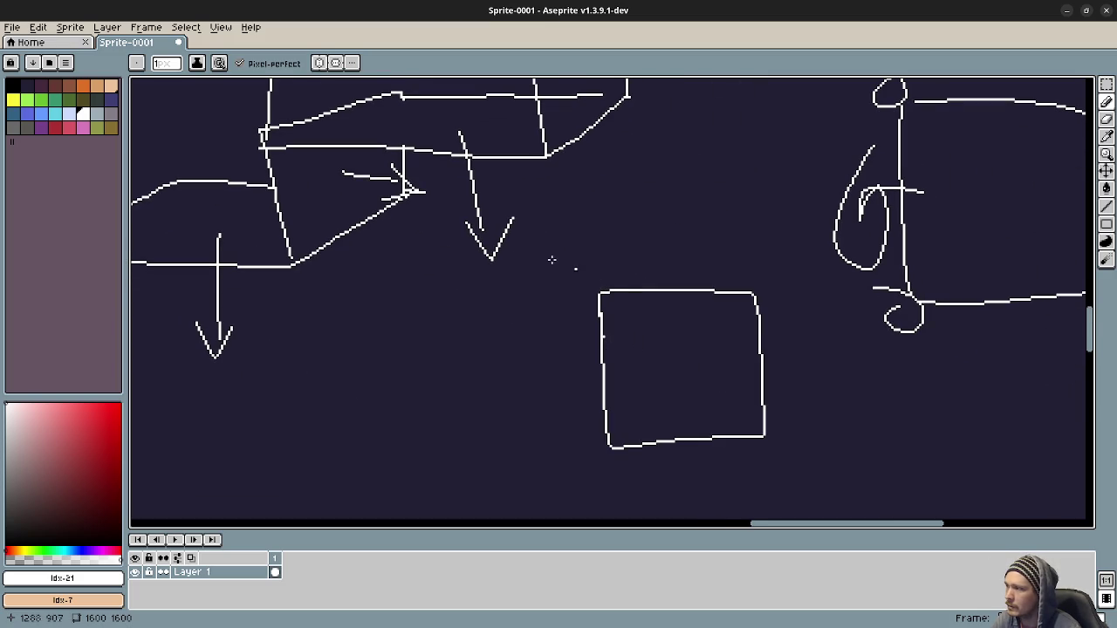
scroll(334, 210, "left", 1)
scroll(333, 210, "up", 1)
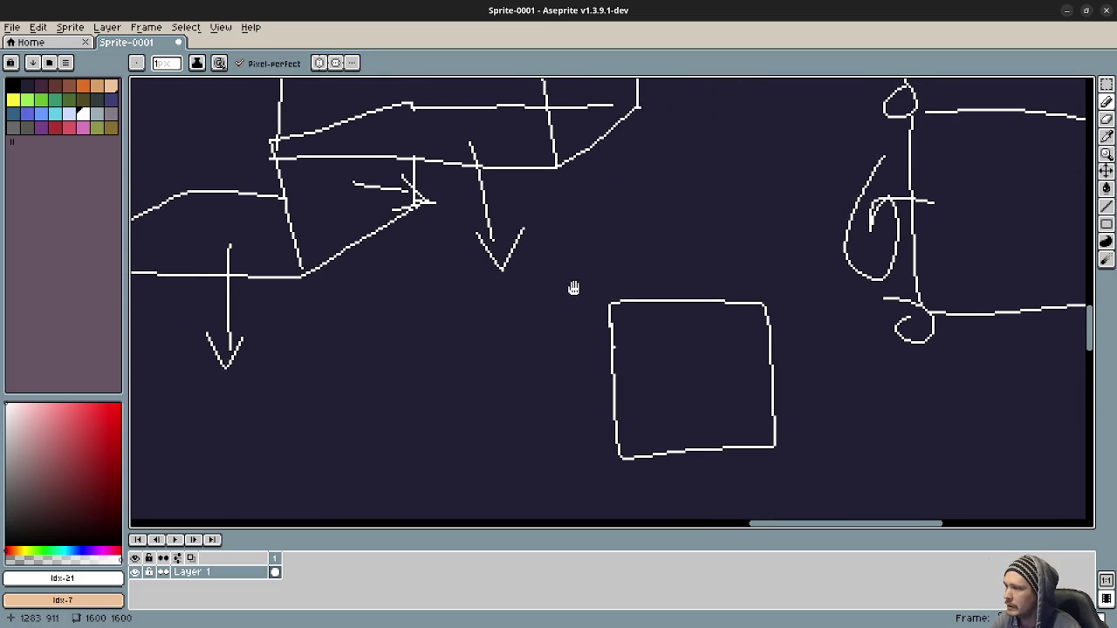
- Dot the new square's top-left and lower-left corners and a wall-quad corner in pink, undoing misplaced dots
left_click(69, 127)
scroll(623, 312, "up", 7)
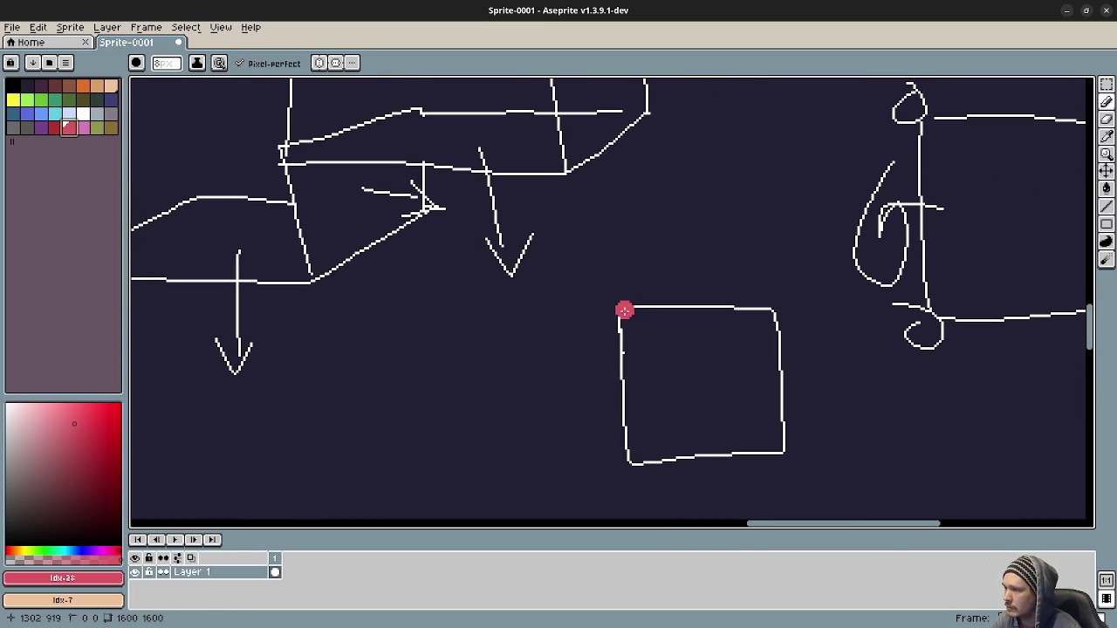
left_click_drag(626, 308, 611, 308)
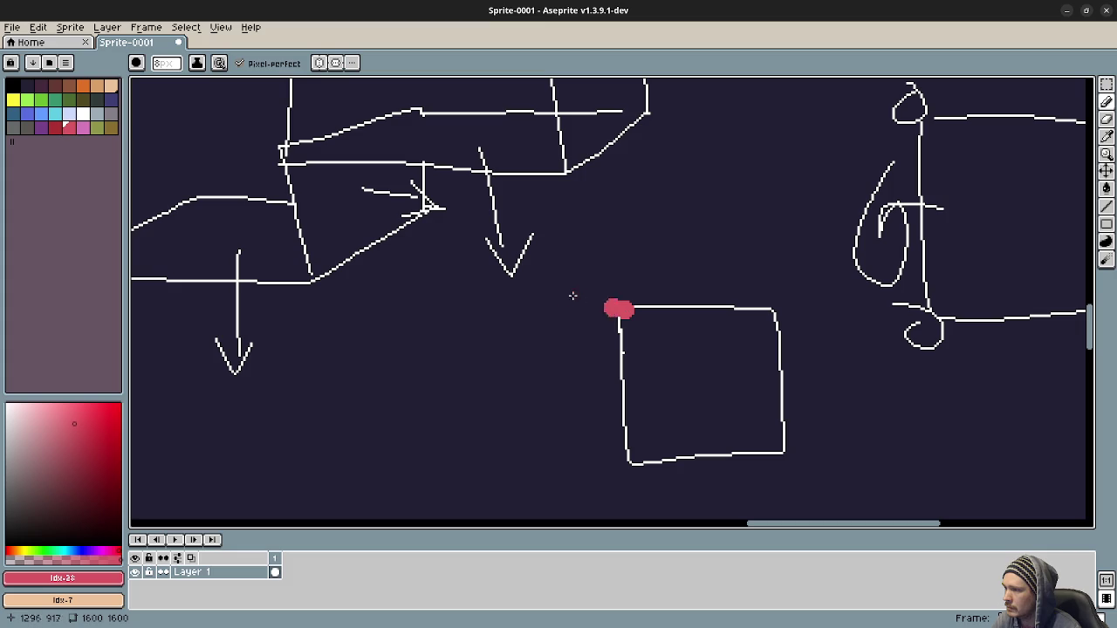
left_click(278, 152)
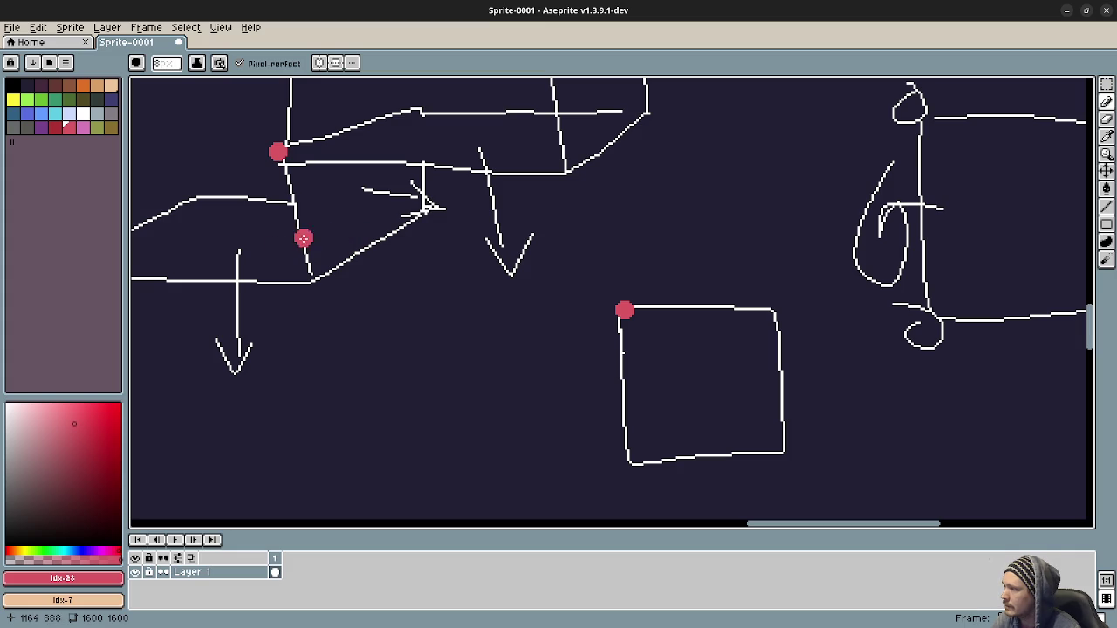
key("ctrl+z")
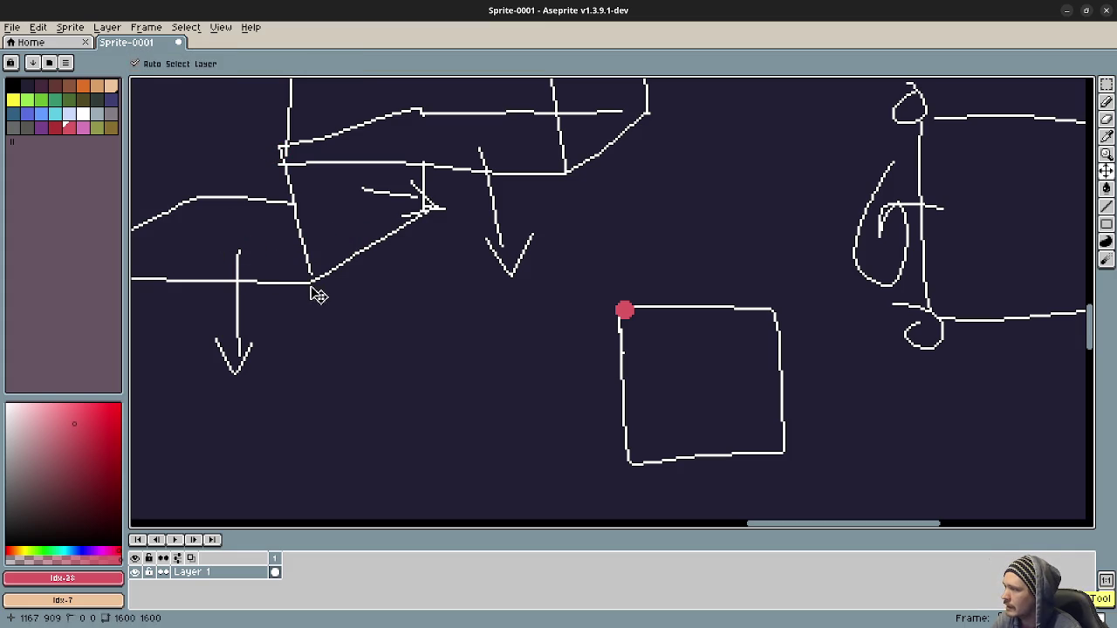
left_click(313, 277)
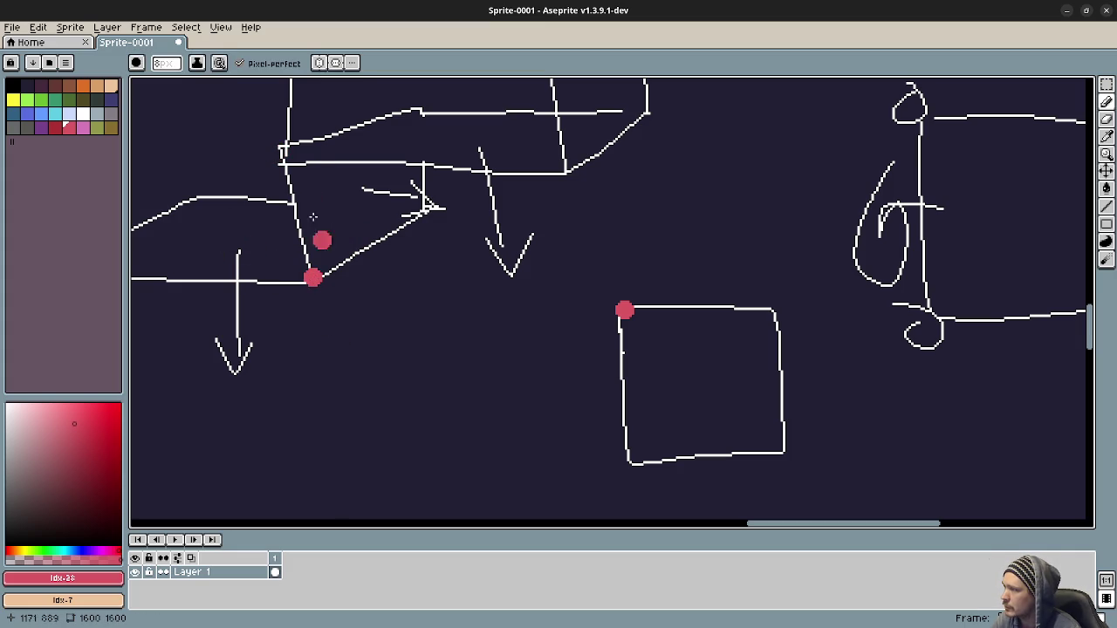
left_click(632, 456)
left_click(284, 158)
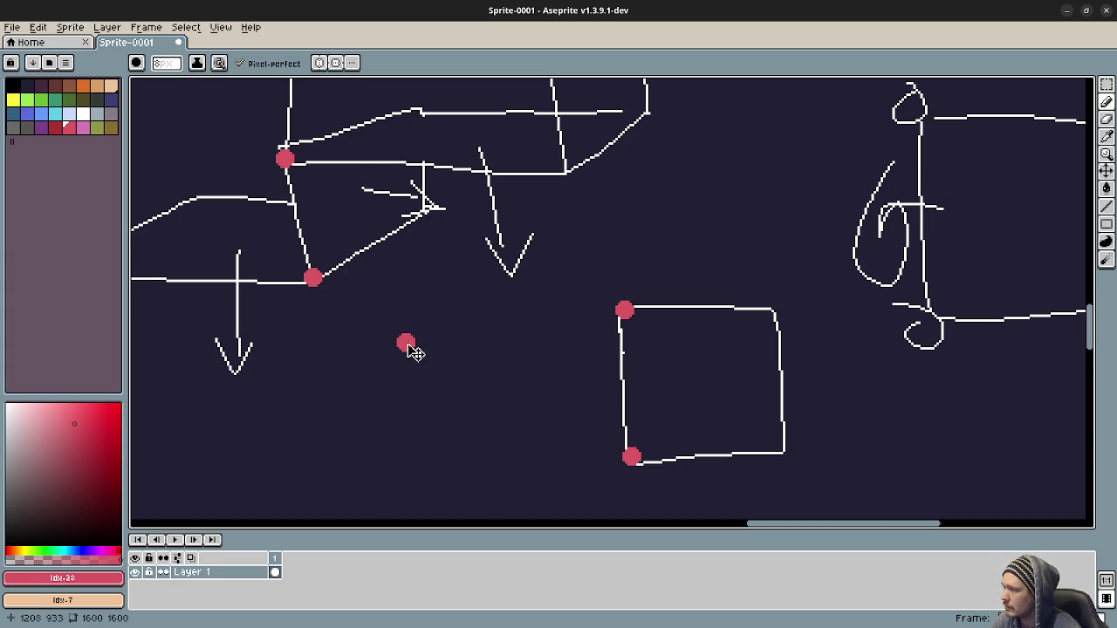
key("ctrl+z")
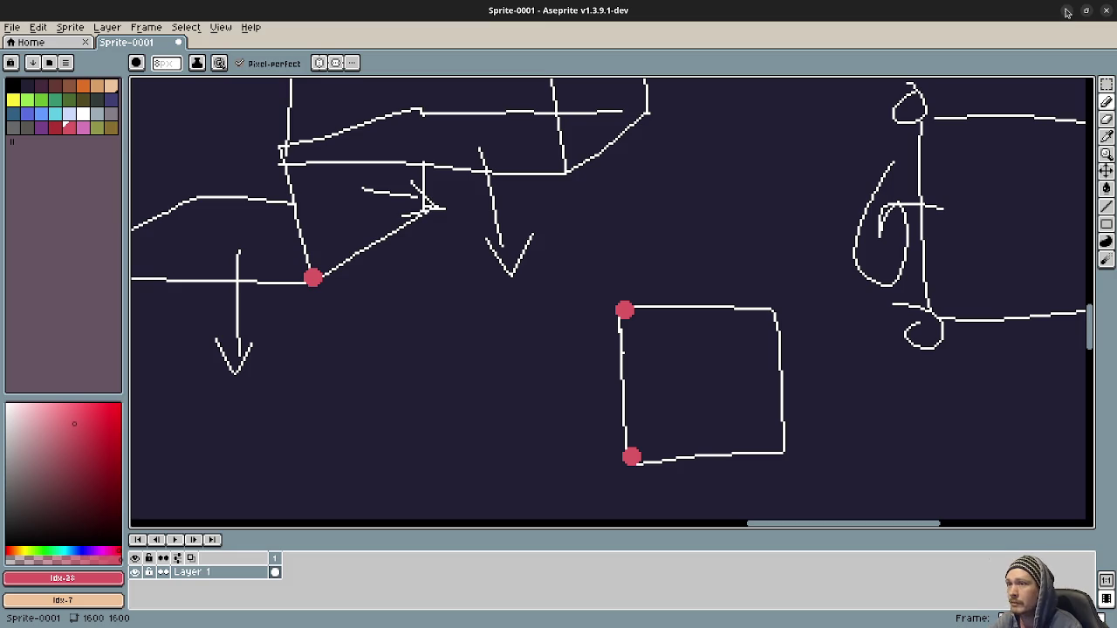
- Shrink Aseprite to a small window at the lower left over Godot, showing the labelled diagram
left_click(1066, 9)
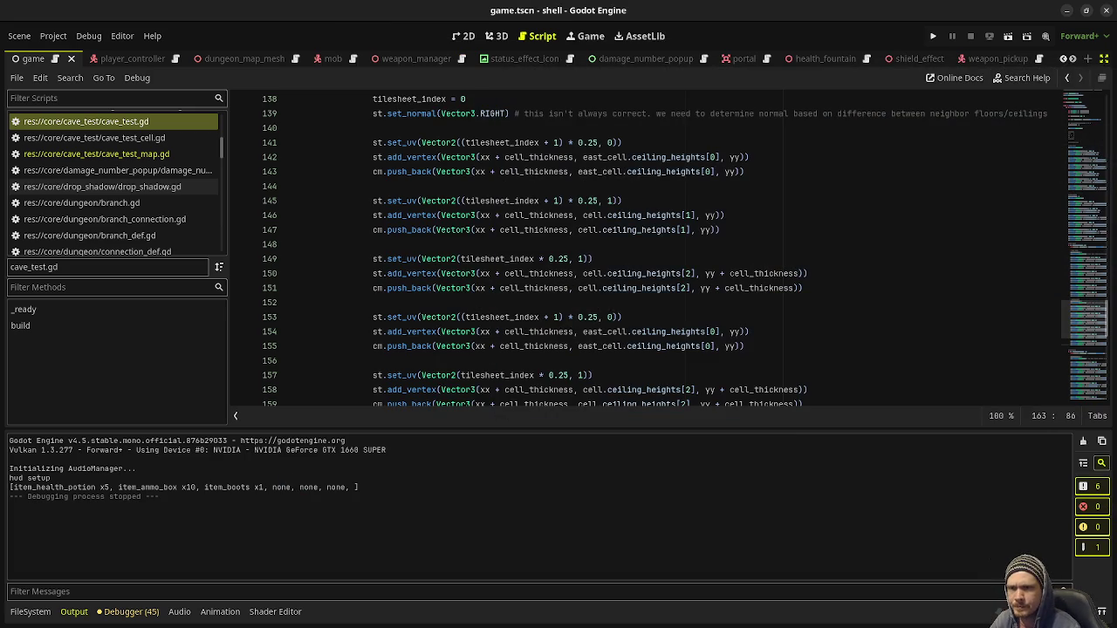
key("alt+Tab")
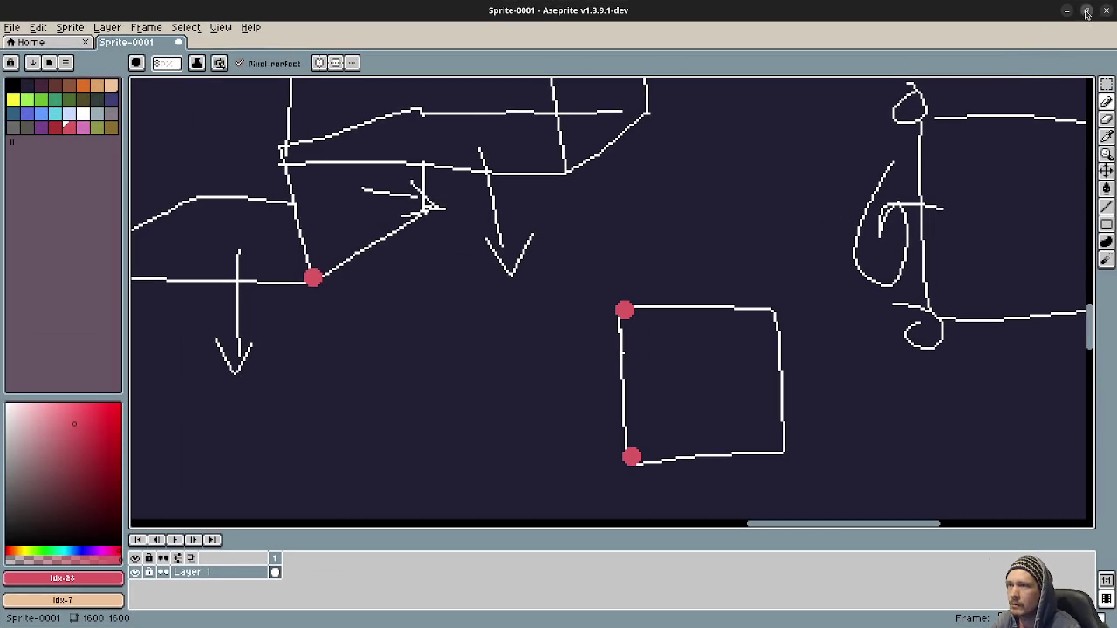
left_click(1087, 11)
left_click_drag(535, 10, 141, 289)
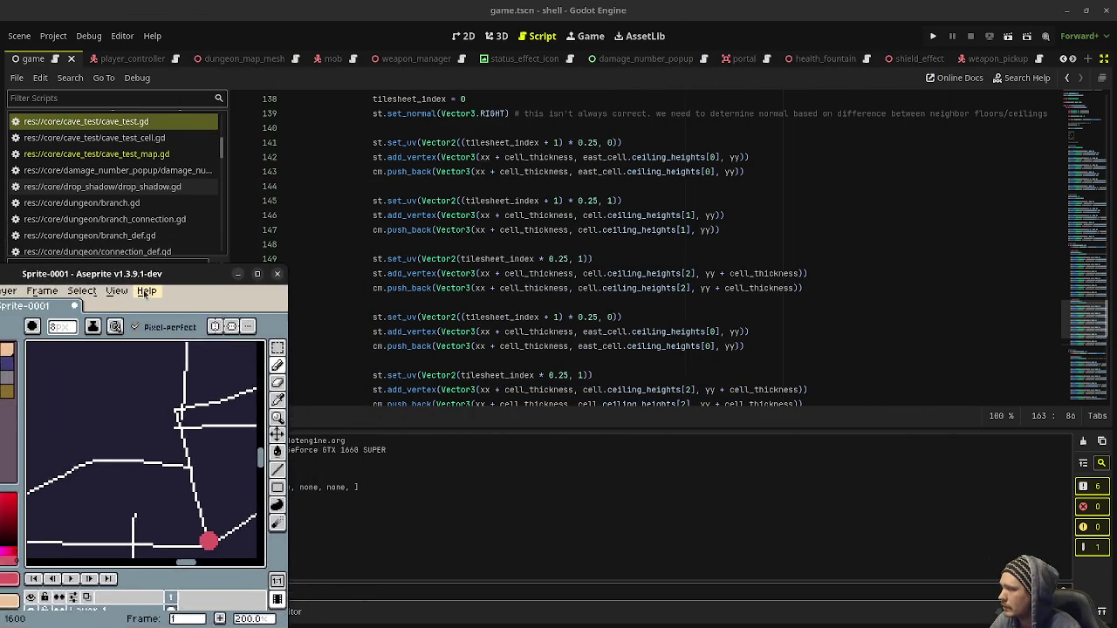
scroll(178, 490, "down", 3)
scroll(178, 490, "up", 5)
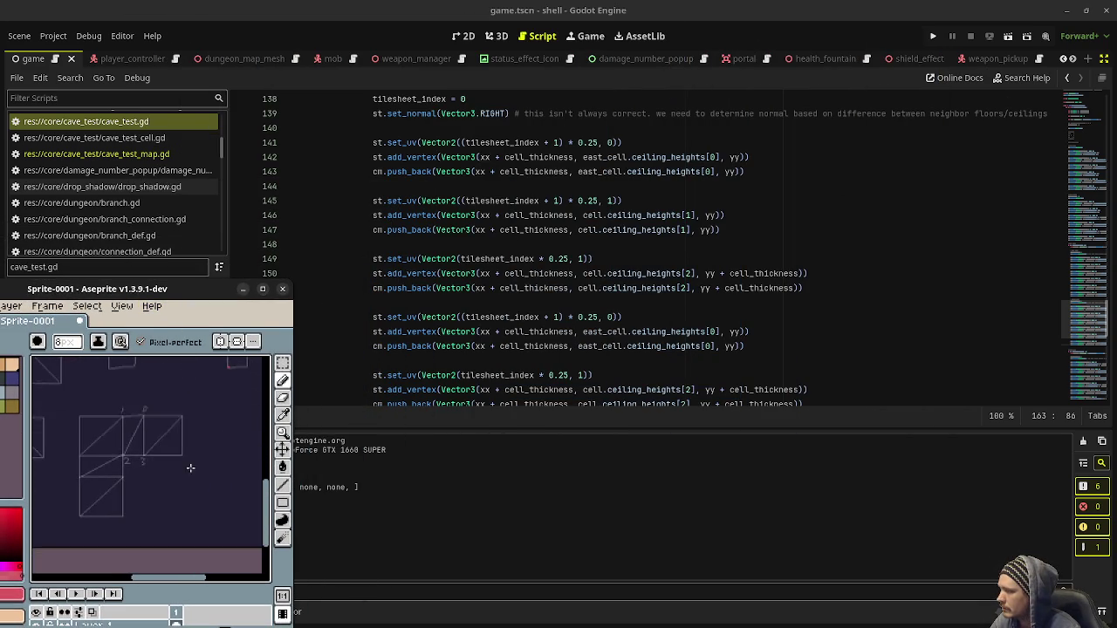
scroll(142, 437, "left", 2)
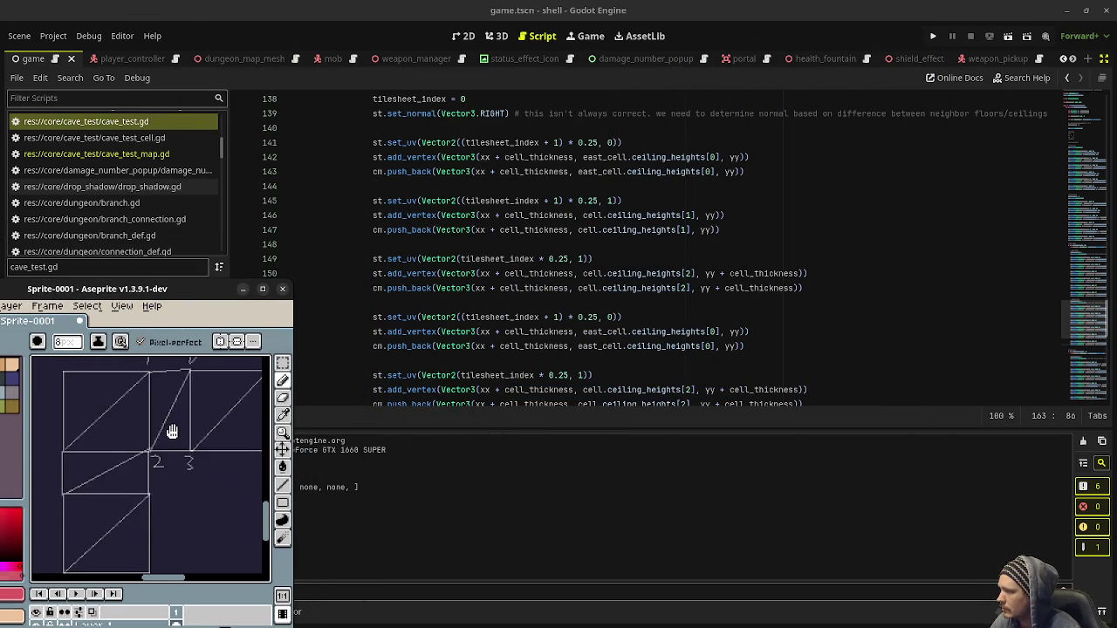
- Toggle the Aseprite window's Always on Top option
right_click(185, 290)
left_click(227, 420)
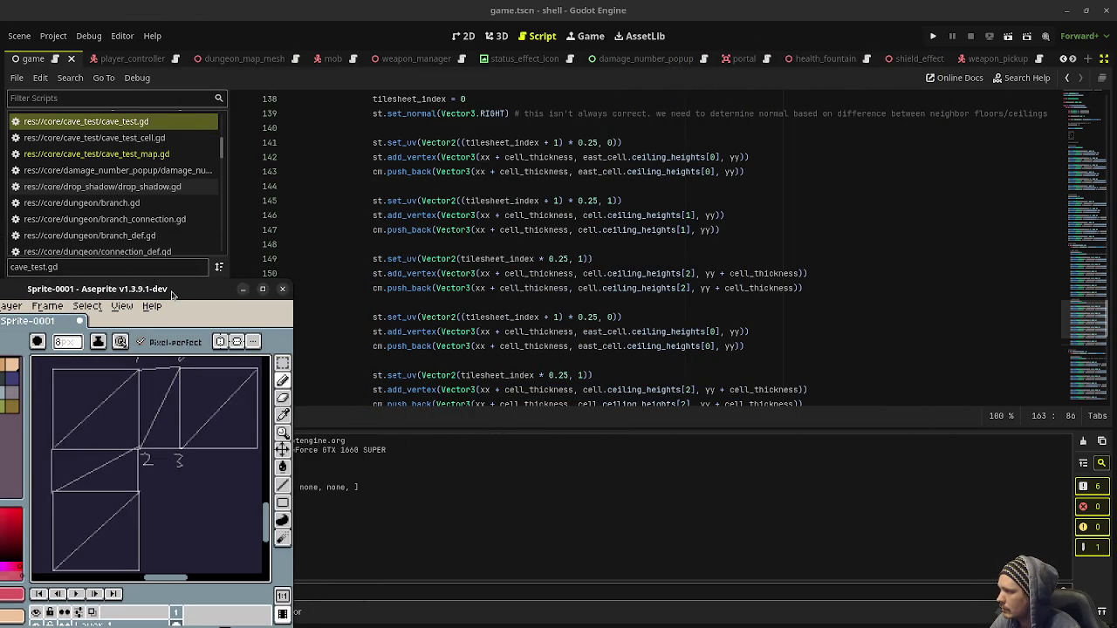
right_click(185, 289)
left_click(227, 420)
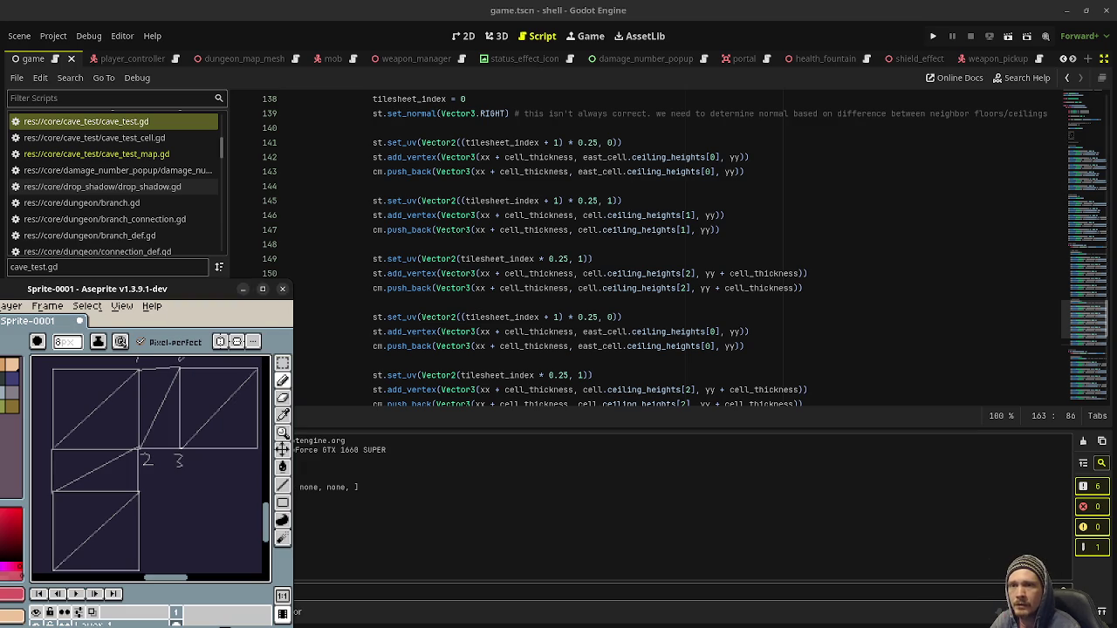
- Exit distraction-free mode and preview tiles.png from the FileSystem dock
left_click(1101, 59)
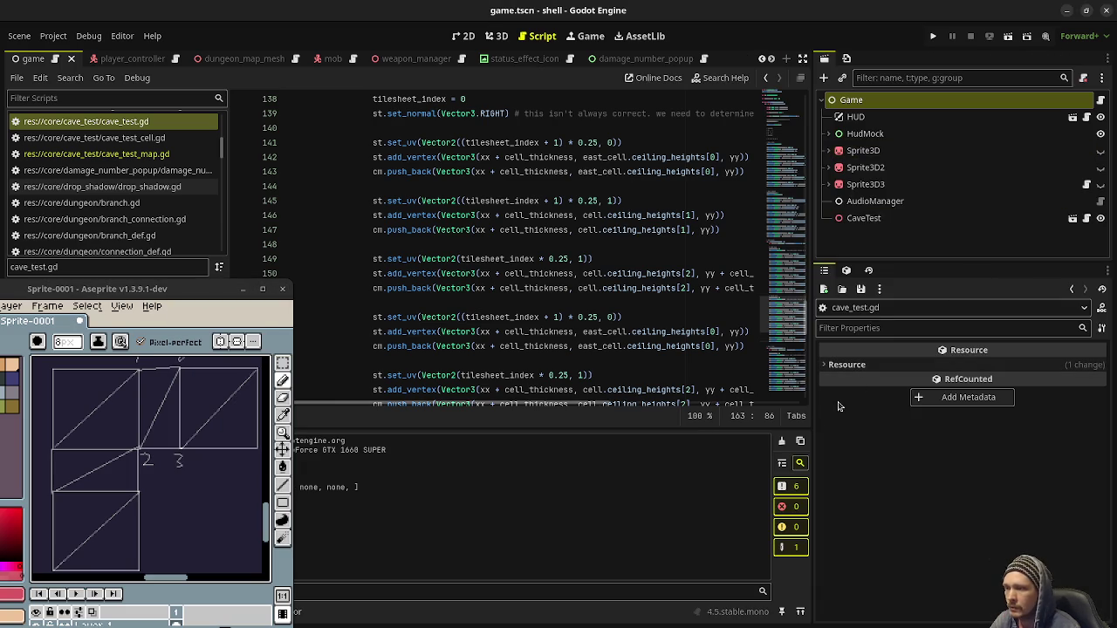
left_click_drag(185, 290, 417, 158)
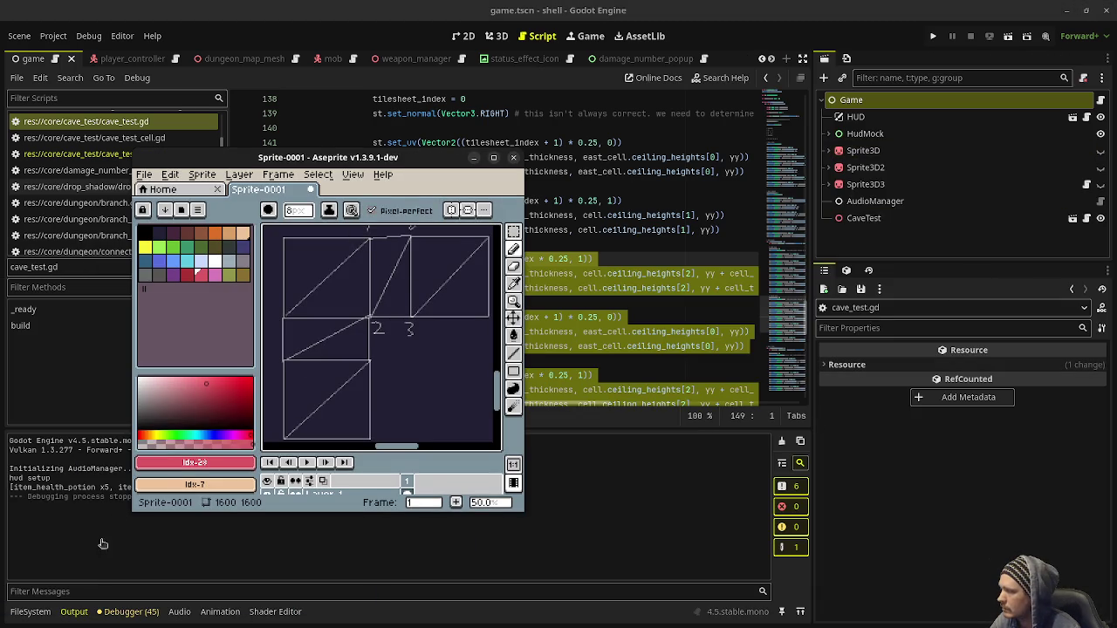
left_click(30, 611)
left_click(181, 542)
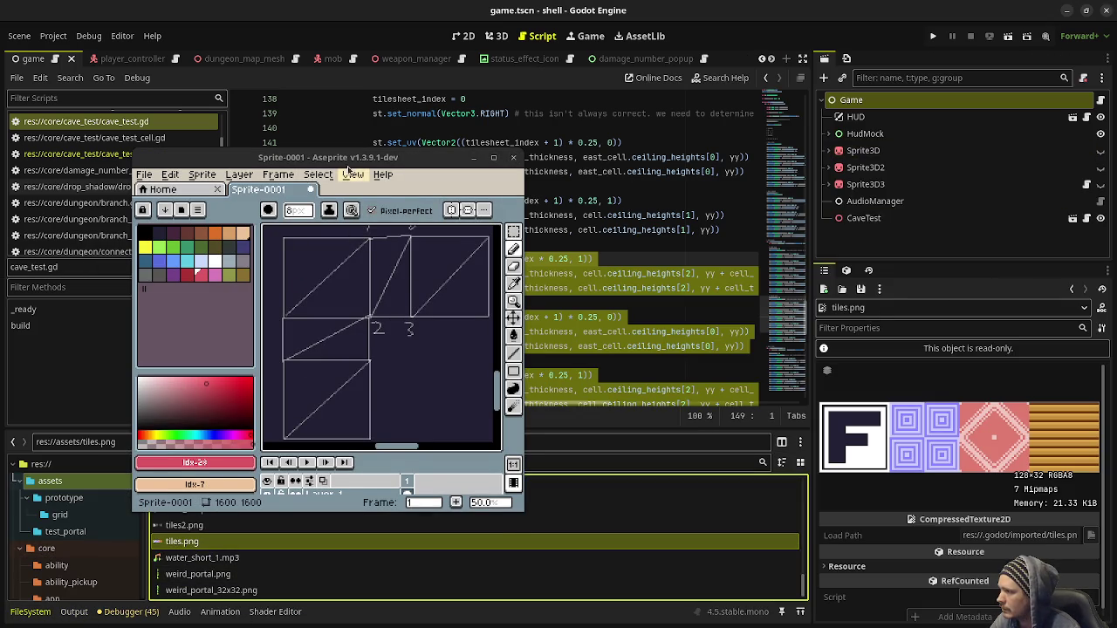
mouse_move(363, 161)
left_mouse_down()
mouse_move(231, 262)
mouse_move(121, 312)
left_mouse_up()
- Scroll to the # ceiling skirt UV code at line 141, keeping the diagram's vertex labels visible
left_click(558, 245)
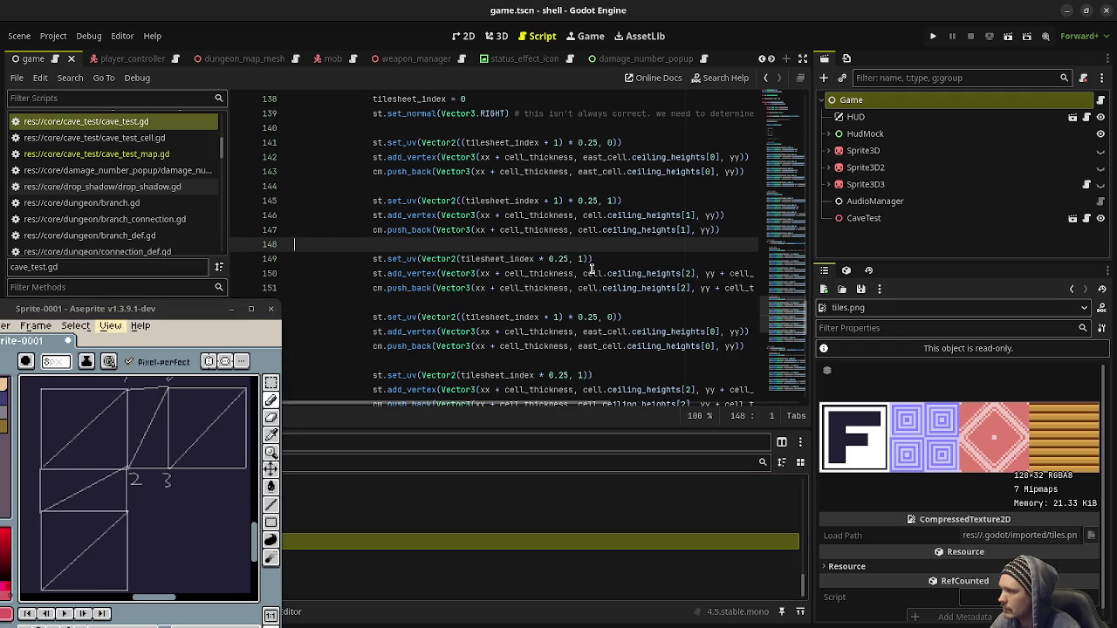
scroll(533, 240, "up", 3)
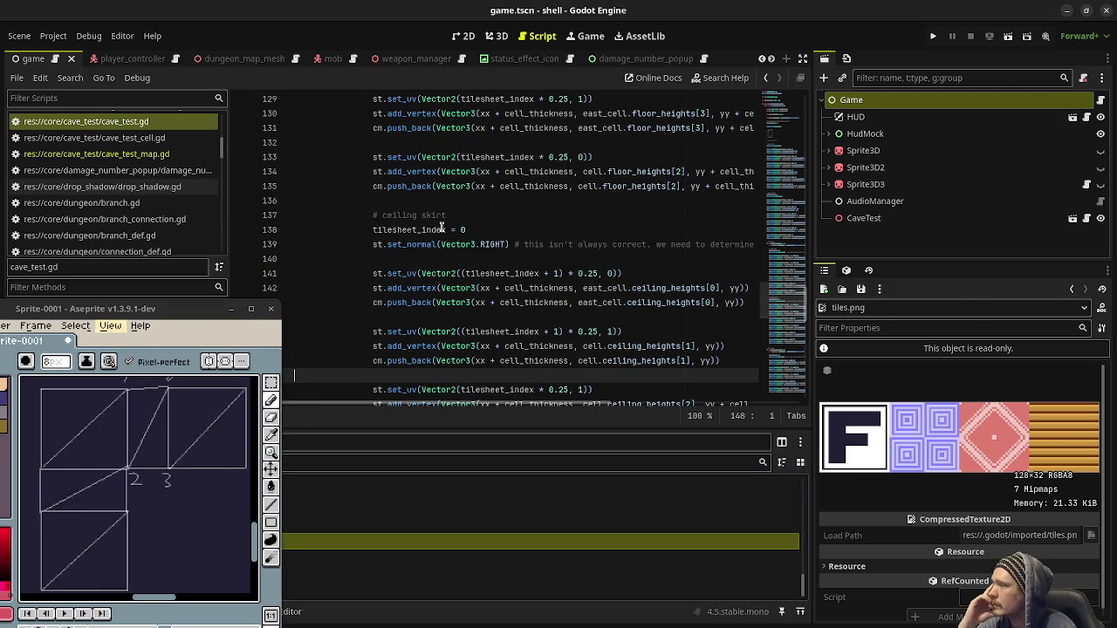
scroll(476, 271, "down", 1)
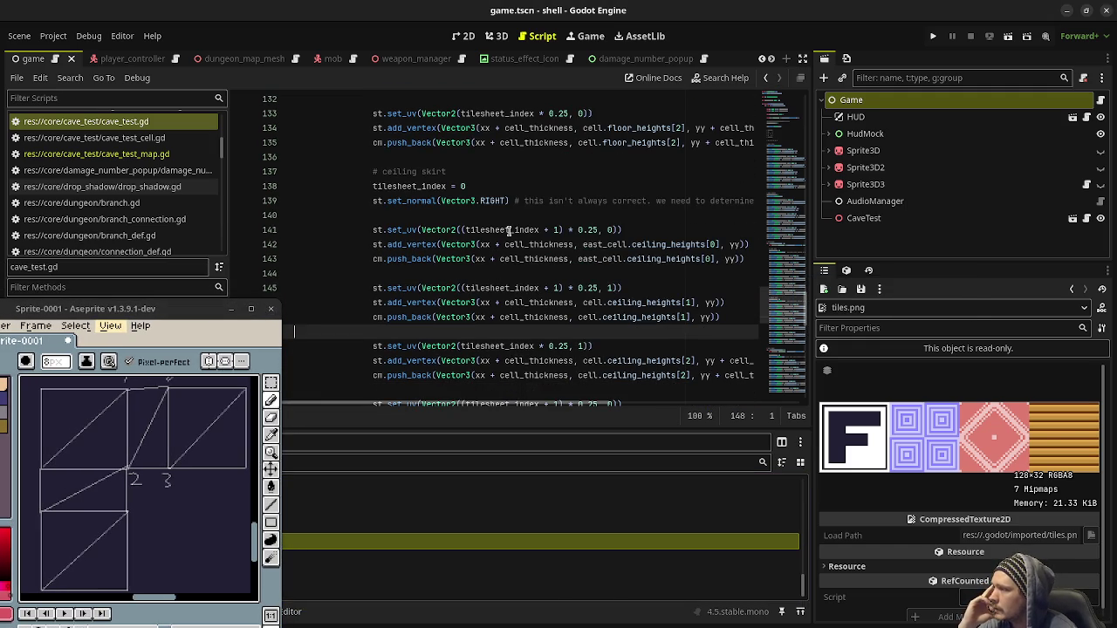
scroll(509, 232, "down", 1)
left_click_drag(209, 434, 179, 464)
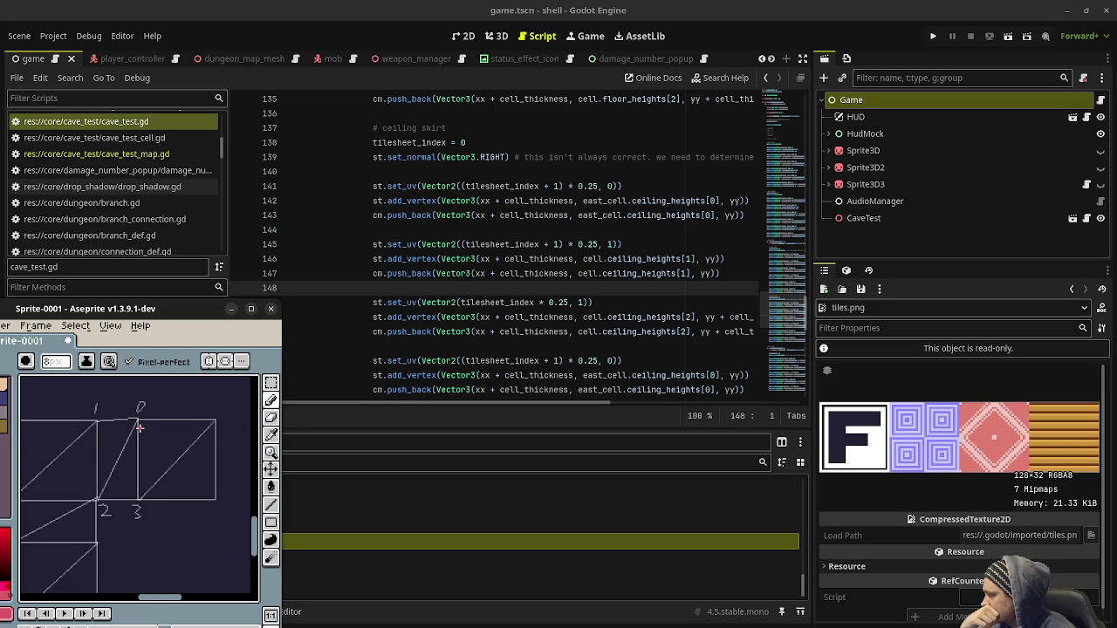
left_click(541, 186)
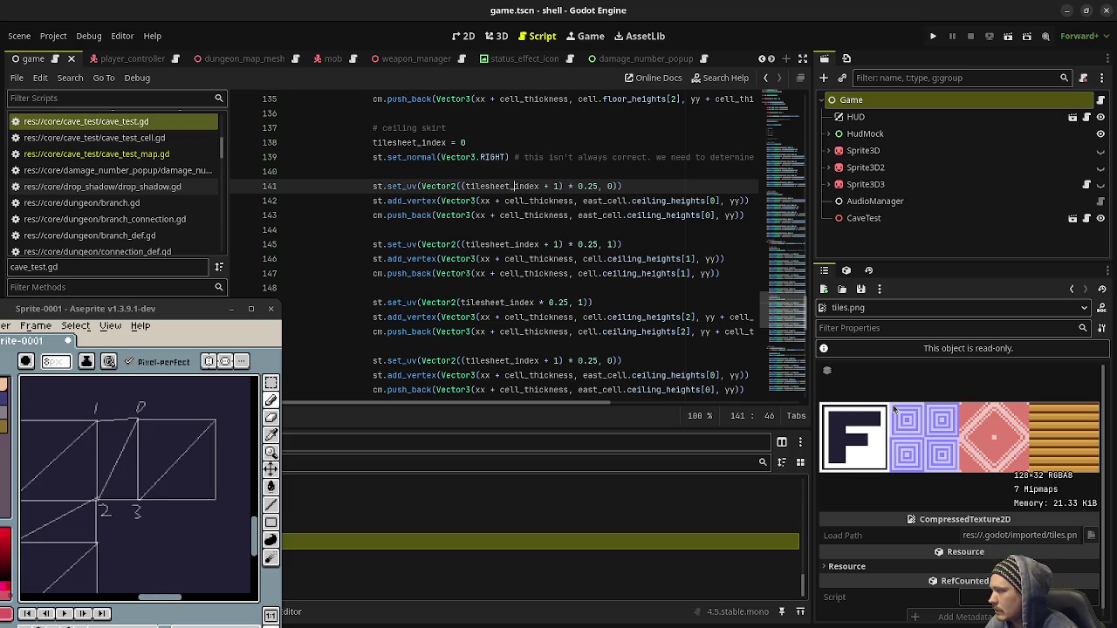
- Flip the vertical UVs on lines 141 (0→1) and 145 (1→0), then save
left_click(556, 186)
double_click(609, 186)
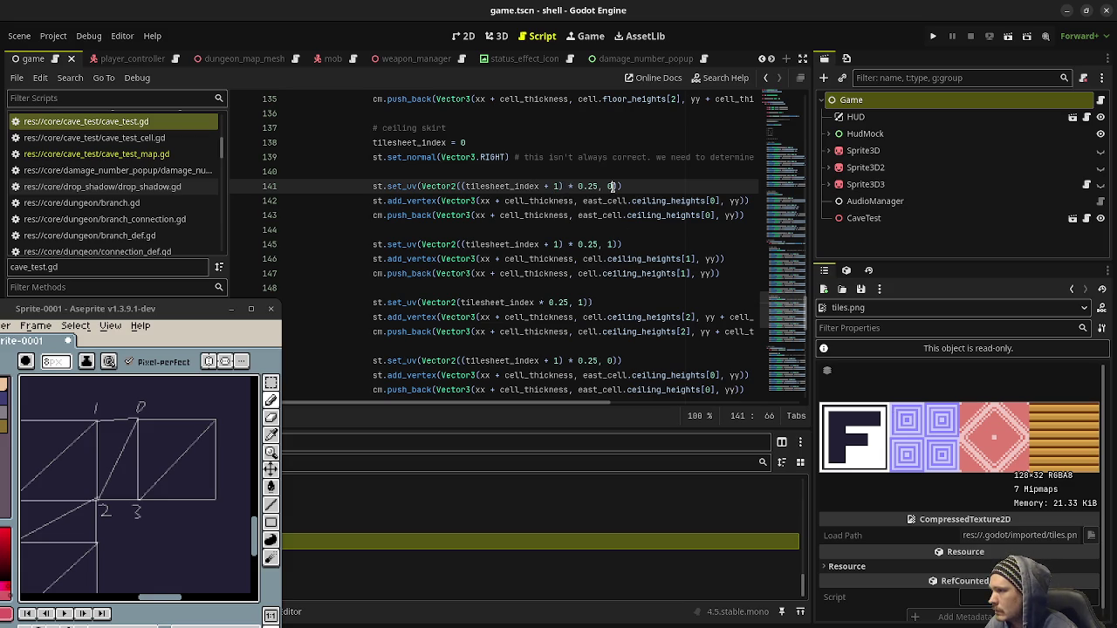
type("1")
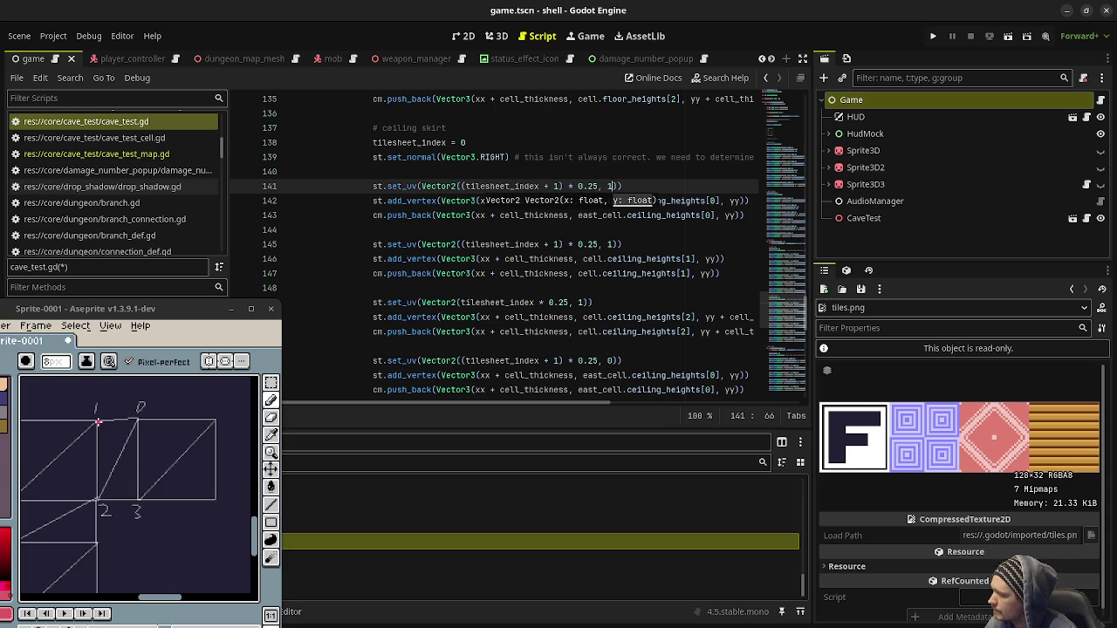
left_click(610, 243)
double_click(611, 244)
type("0")
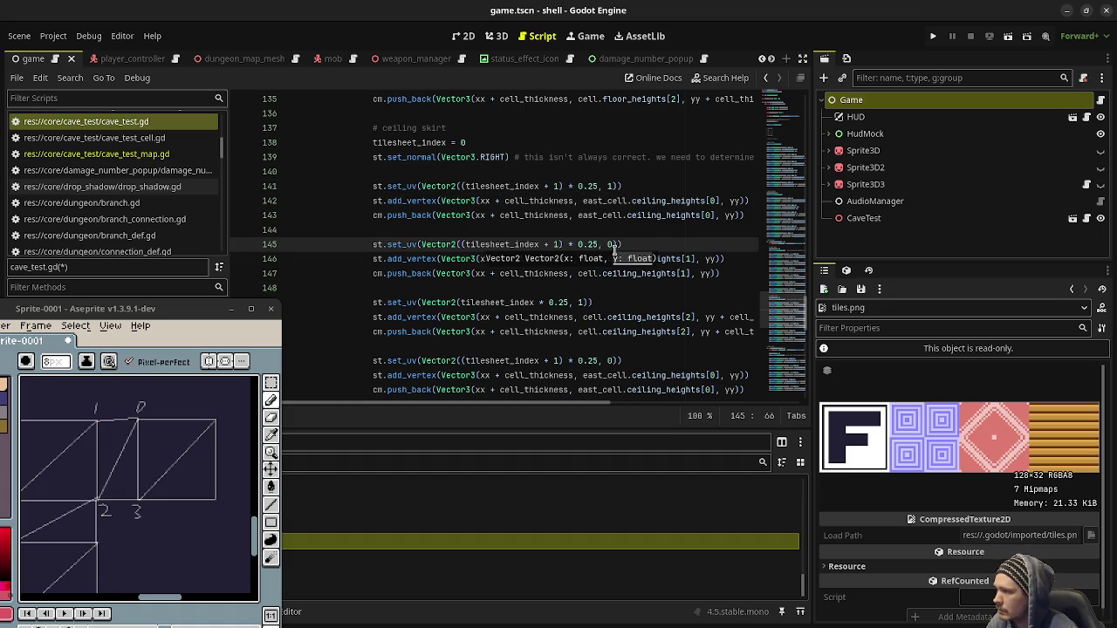
key("ctrl+s")
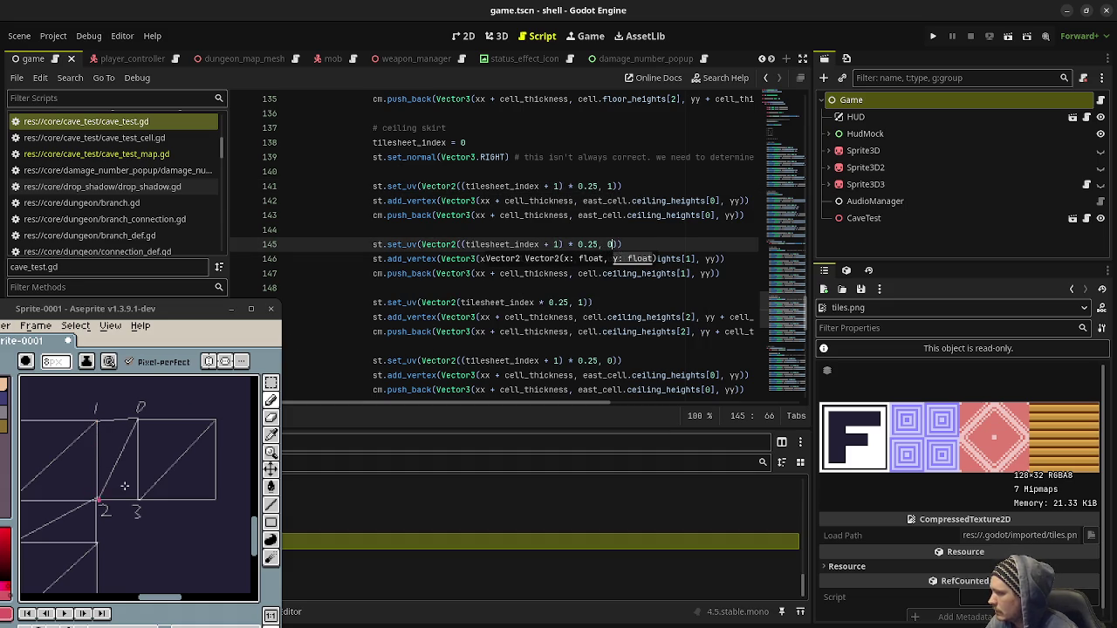
- Flip the vertical UVs on lines 149 (1→0) and 153 (0→1)
left_click(579, 302)
key("Delete")
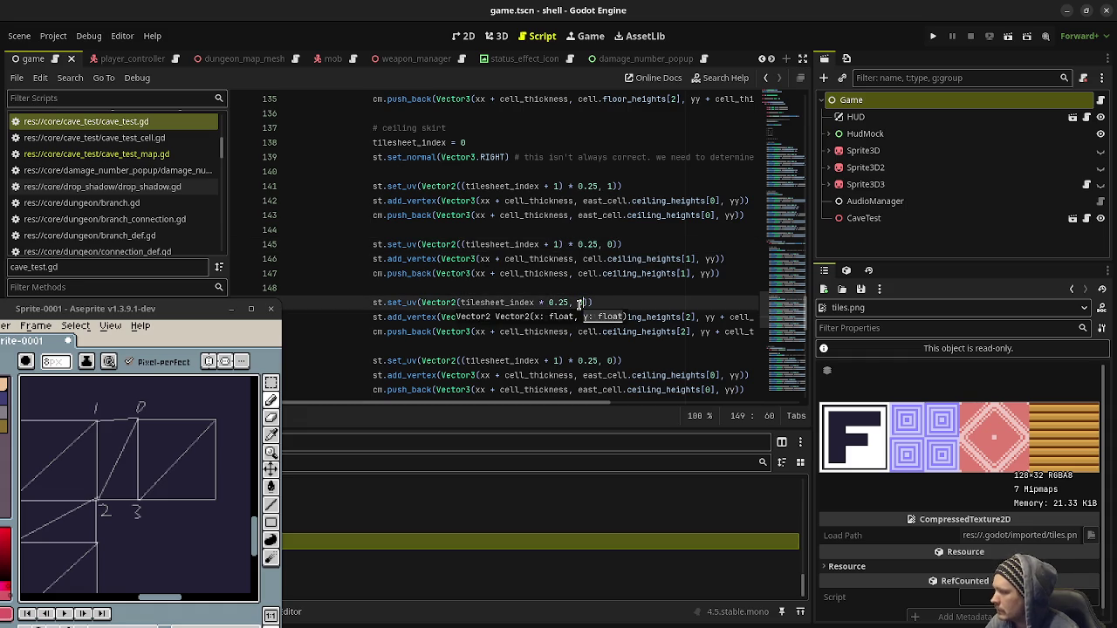
type("0")
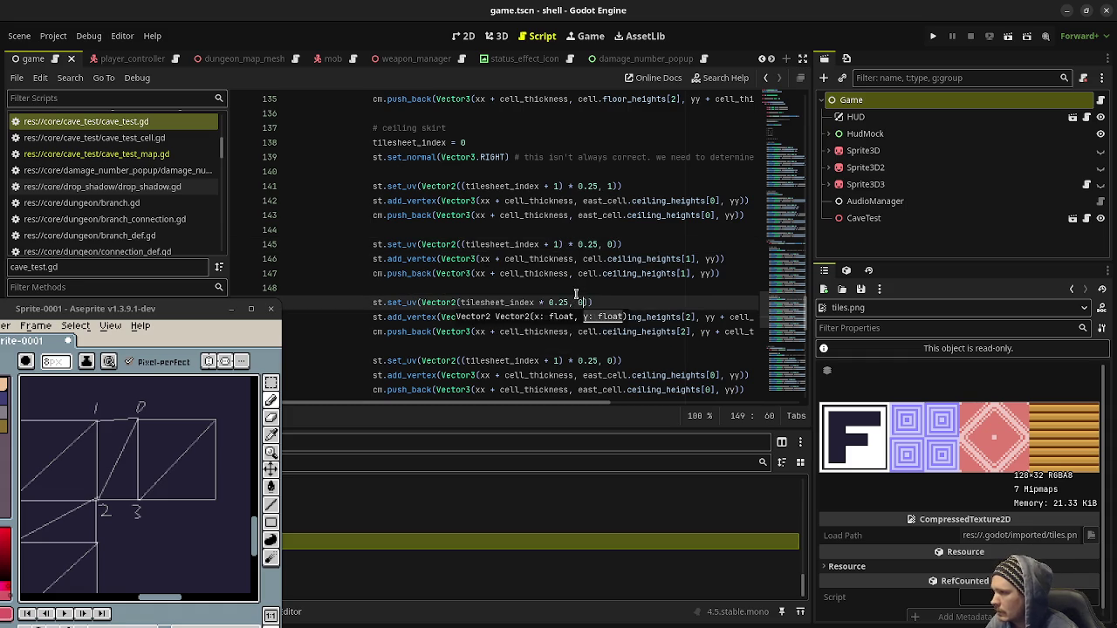
left_click(609, 360)
key("Delete")
type("1")
scroll(624, 333, "down", 1)
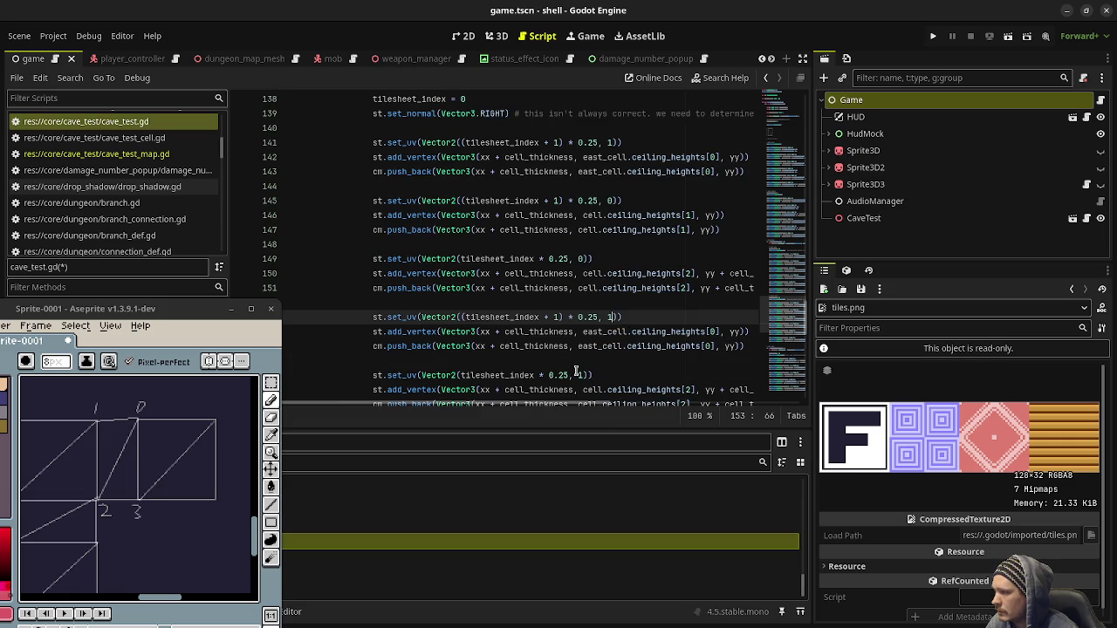
- Flip the vertical UVs on lines 157 (1→0) and 161 (0→1), save cave_test.gd, and run the game
left_click(580, 374)
key("Delete")
type("0")
scroll(559, 357, "down", 1)
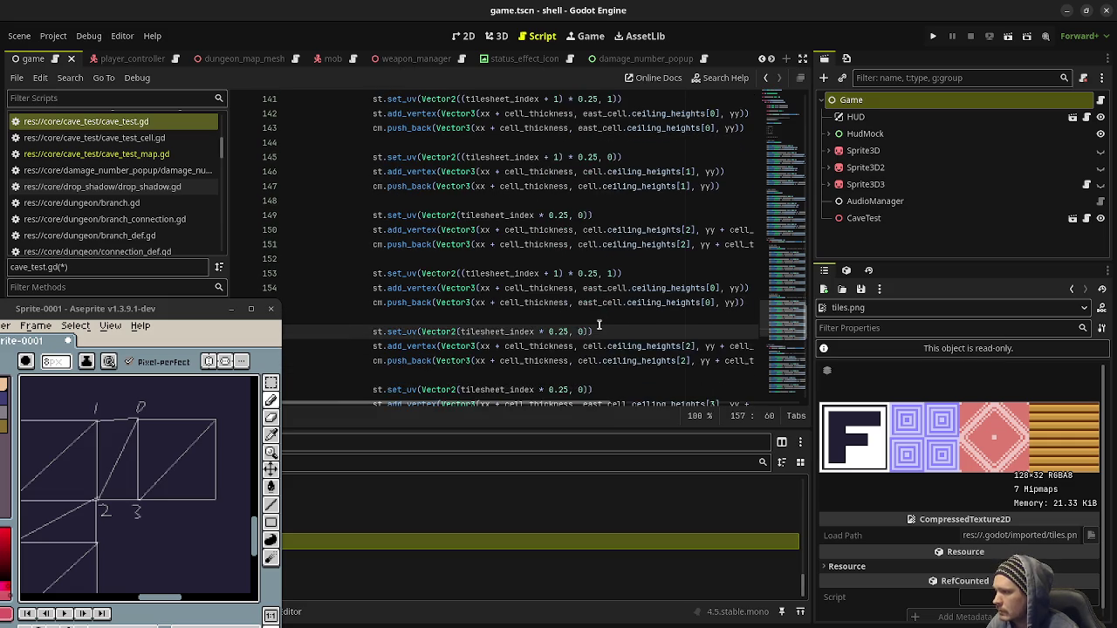
scroll(537, 349, "down", 1)
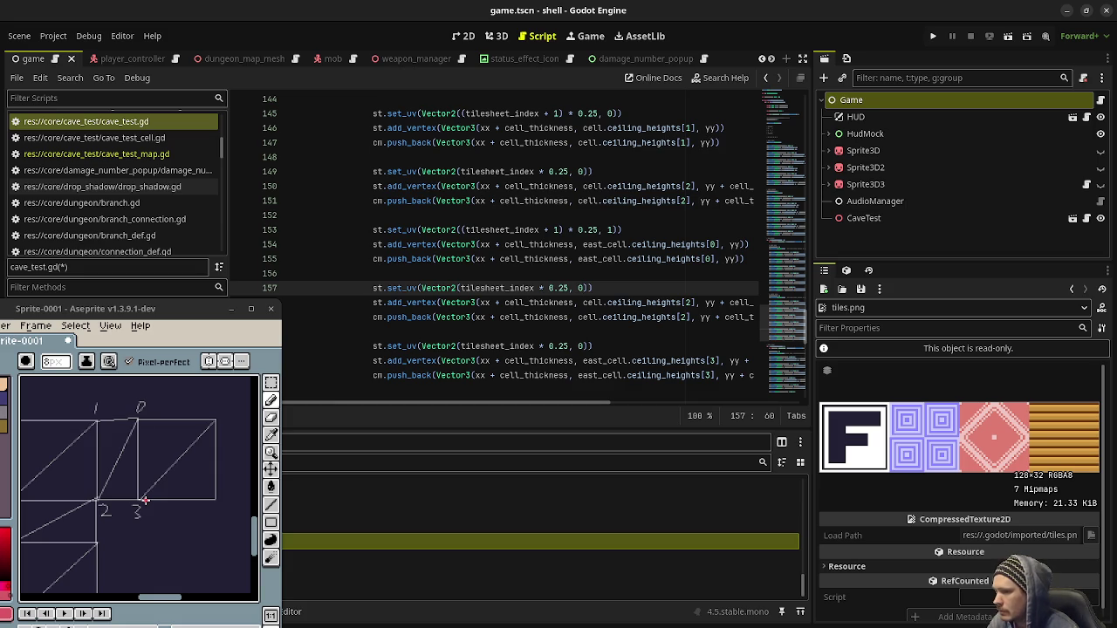
left_click(576, 346)
key("Delete")
type("1")
key("ctrl+s")
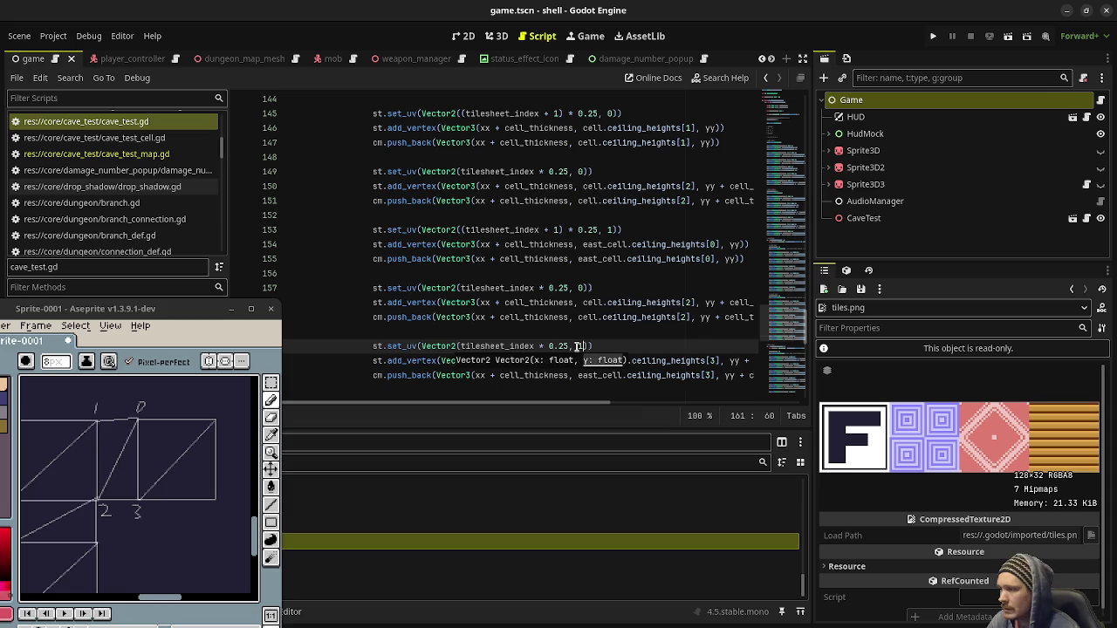
key("F5")
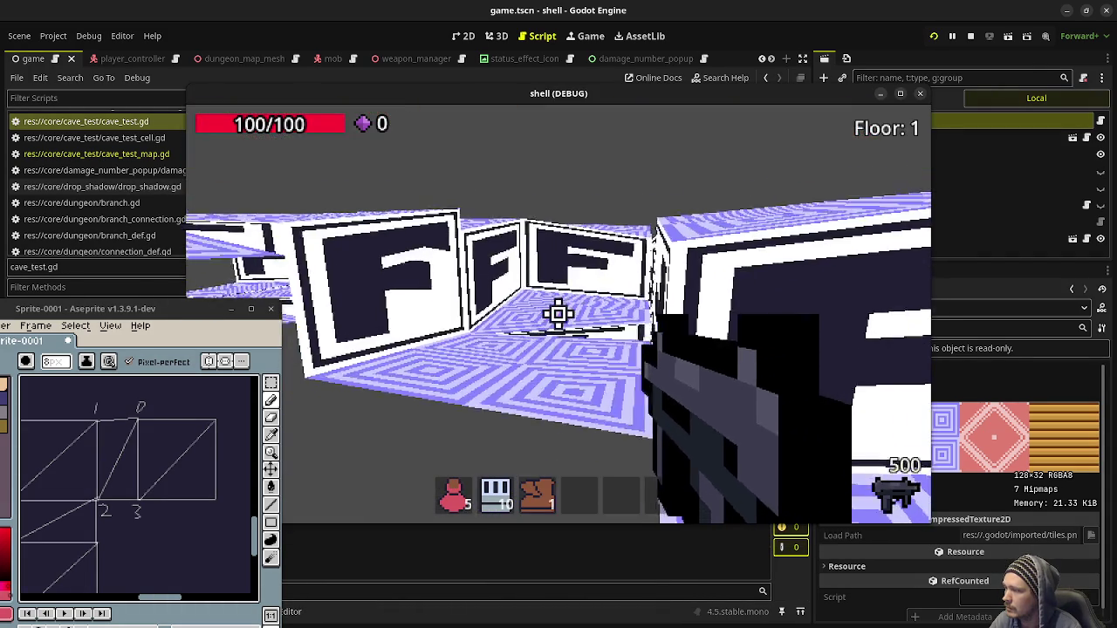
- Fire in the running cave game to inspect the ceiling skirt texture, then stop the game
left_click(559, 314)
left_click(558, 314)
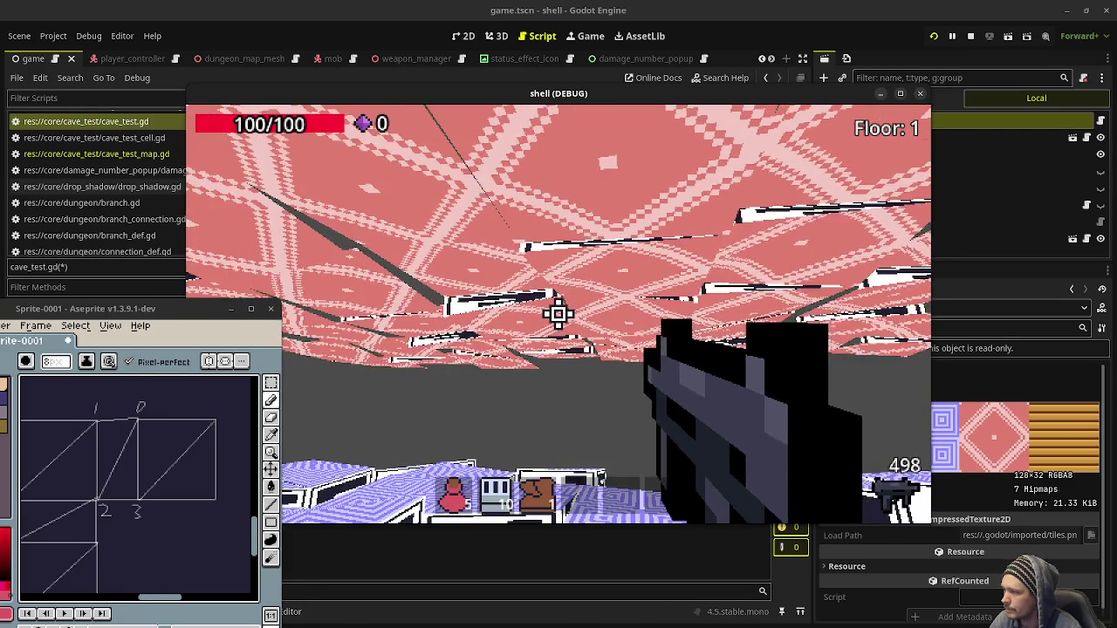
left_click(971, 36)
key("BackSpace")
key("BackSpace")
key("BackSpace")
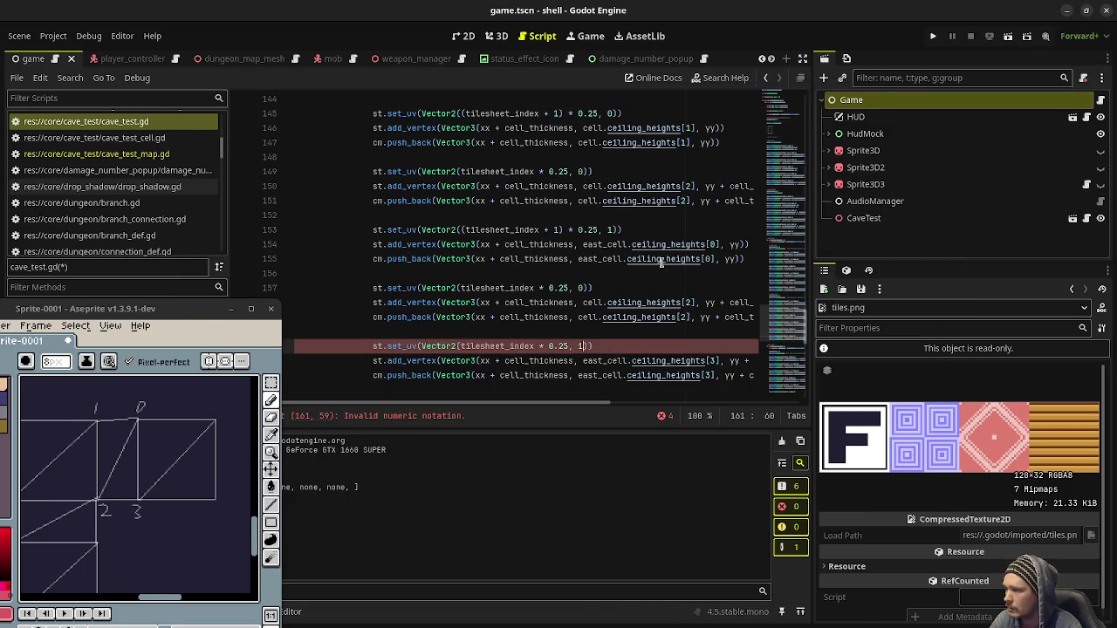
key("ctrl+s")
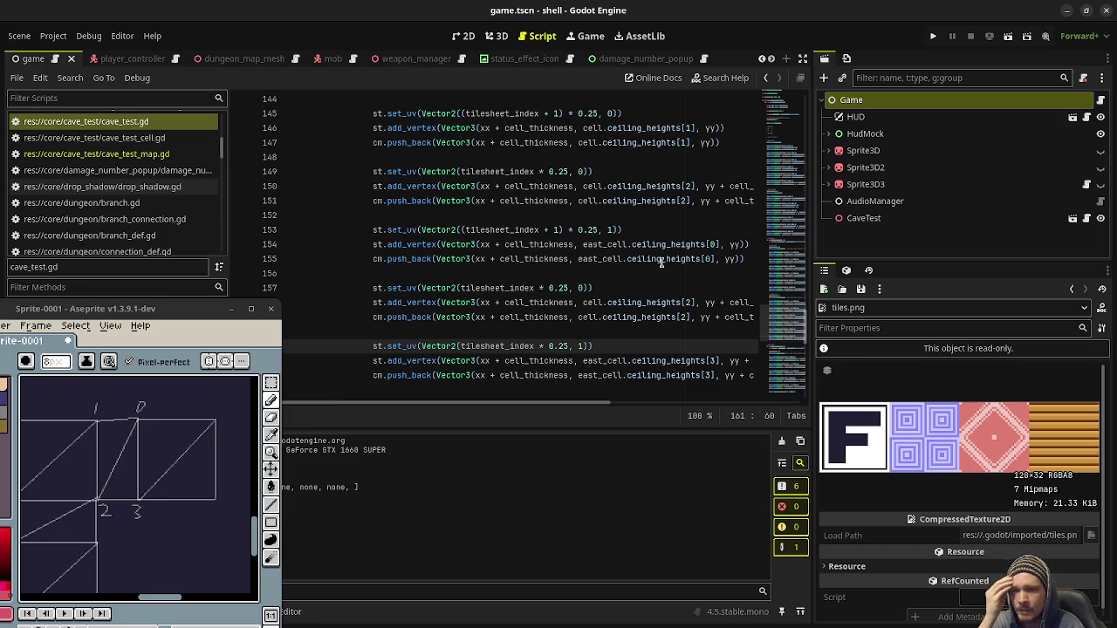
mouse_move(661, 264)
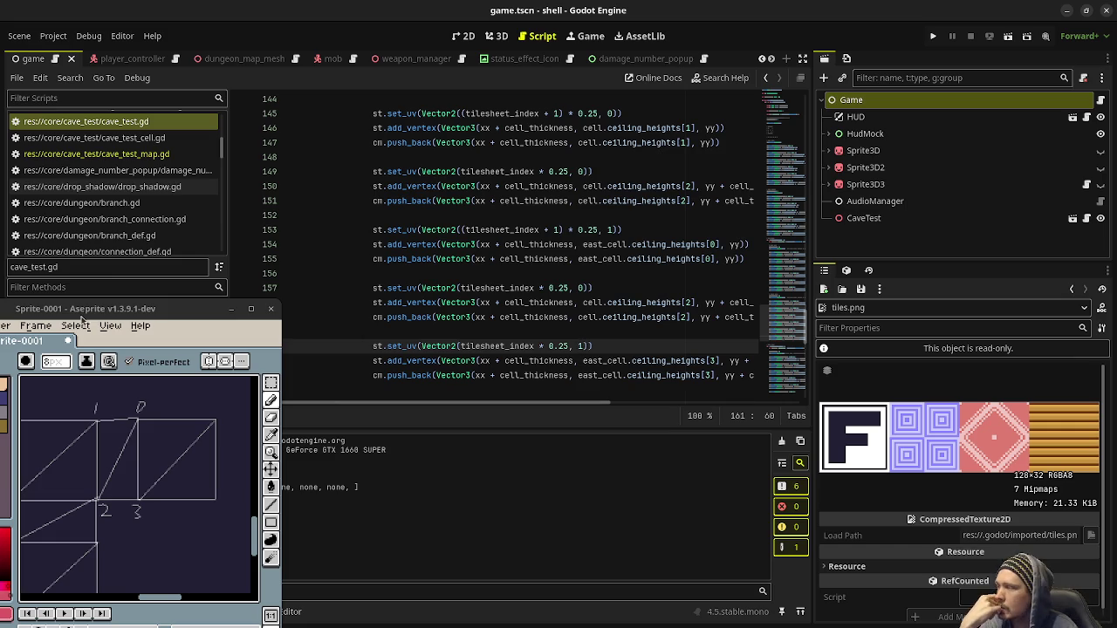
- Maximize the Aseprite diagram window, then pan and zoom in on the wall quad labelled 0–3
left_click_drag(149, 310, 303, 328)
double_click(304, 329)
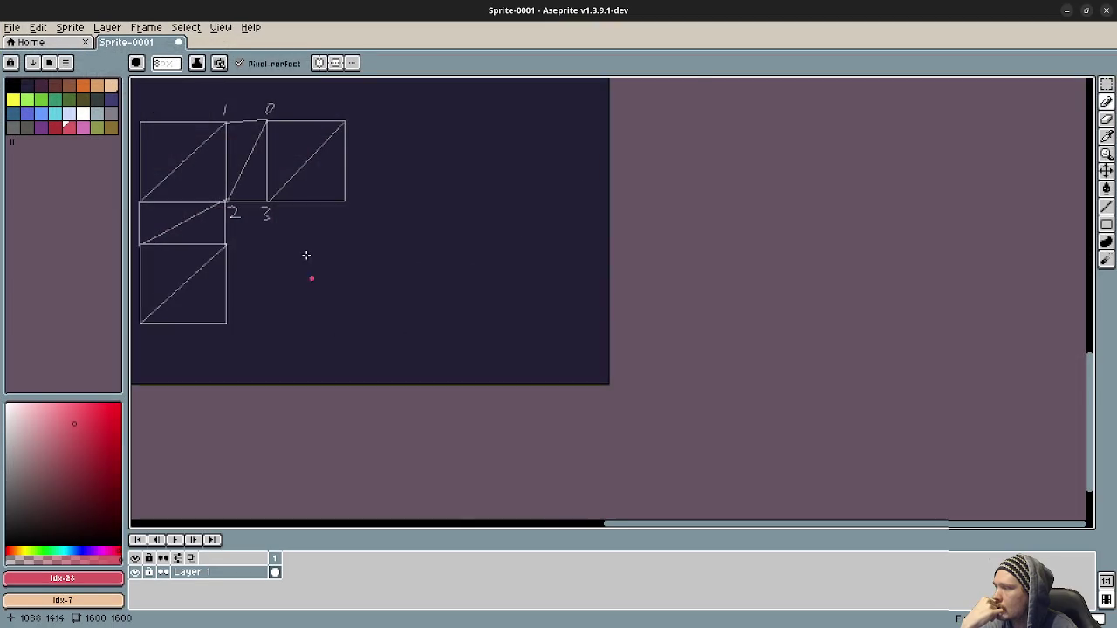
left_click_drag(308, 262, 717, 389)
left_click_drag(414, 337, 462, 360)
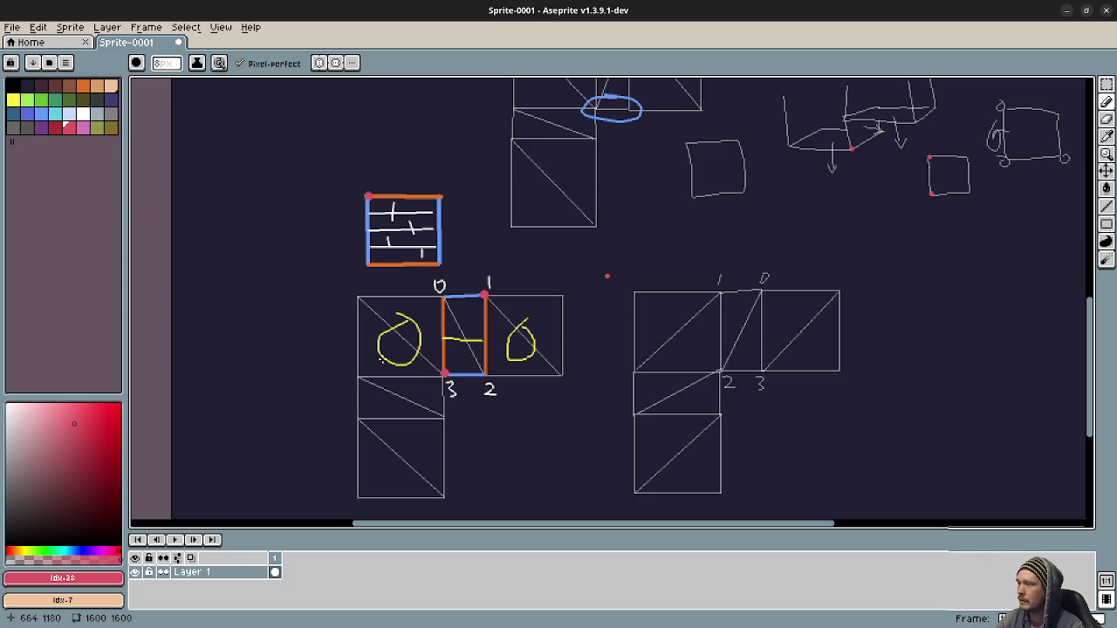
scroll(471, 319, "up", 2)
scroll(516, 242, "down", 1)
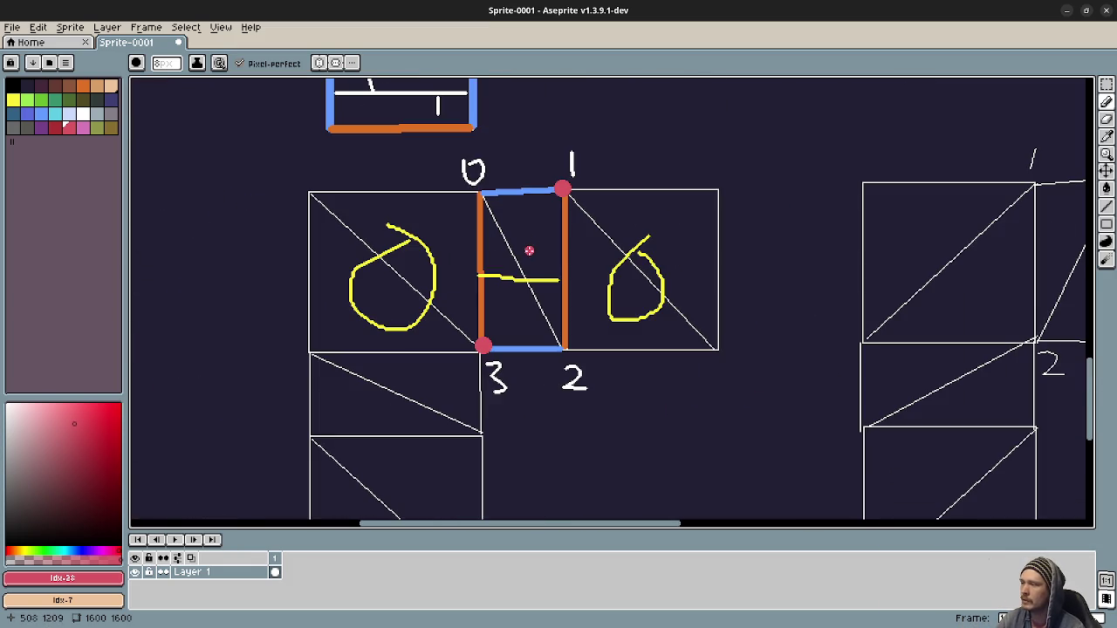
scroll(479, 281, "up", 2)
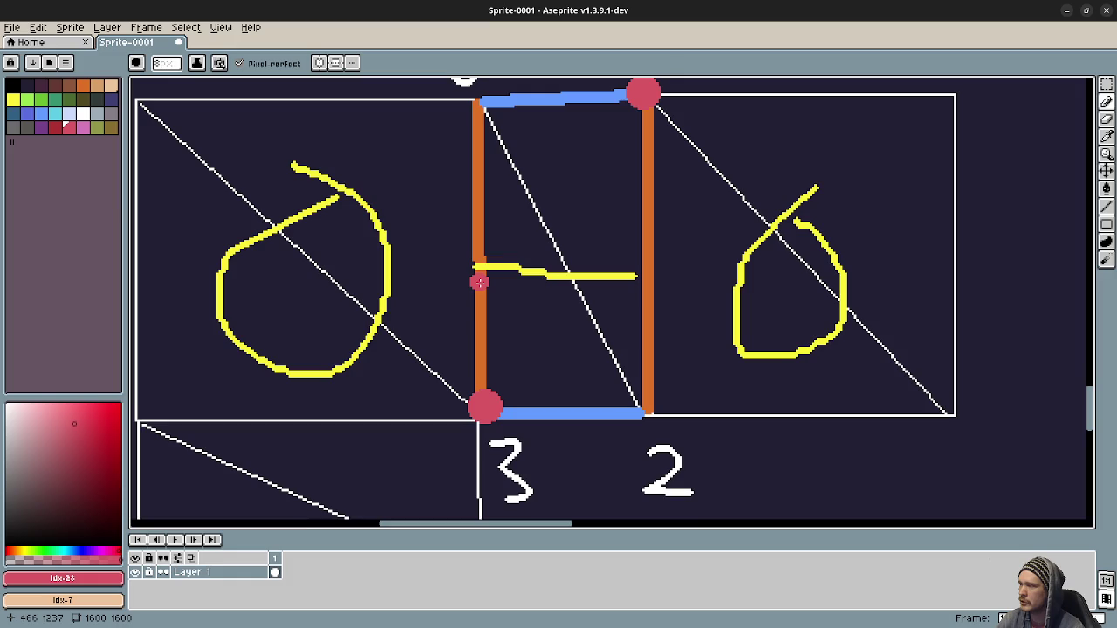
scroll(479, 282, "up", 2)
scroll(509, 287, "left", 2)
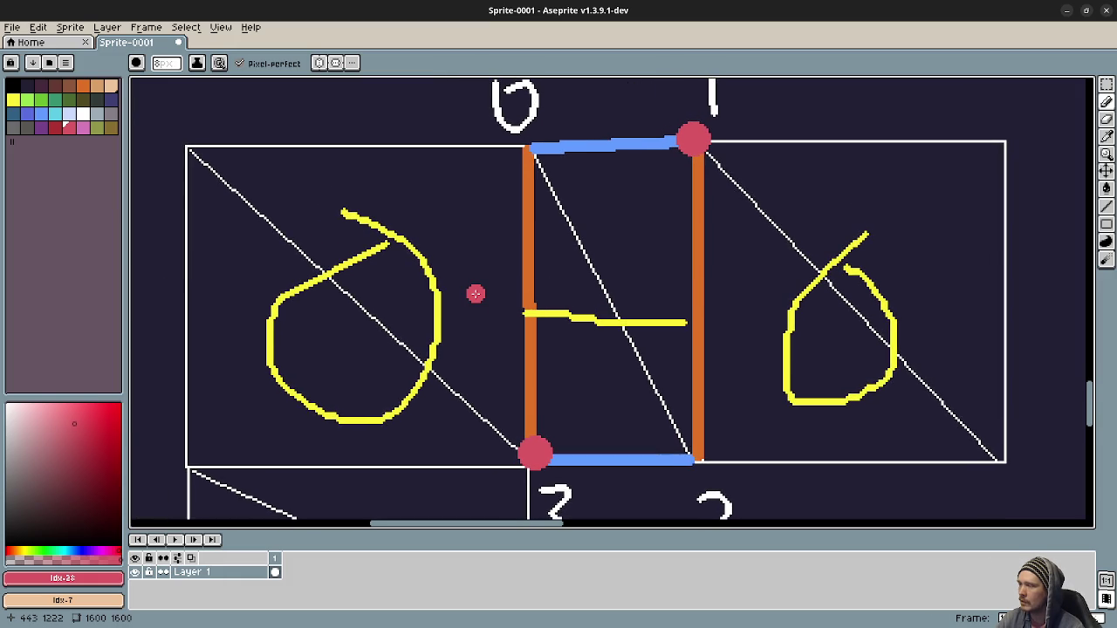
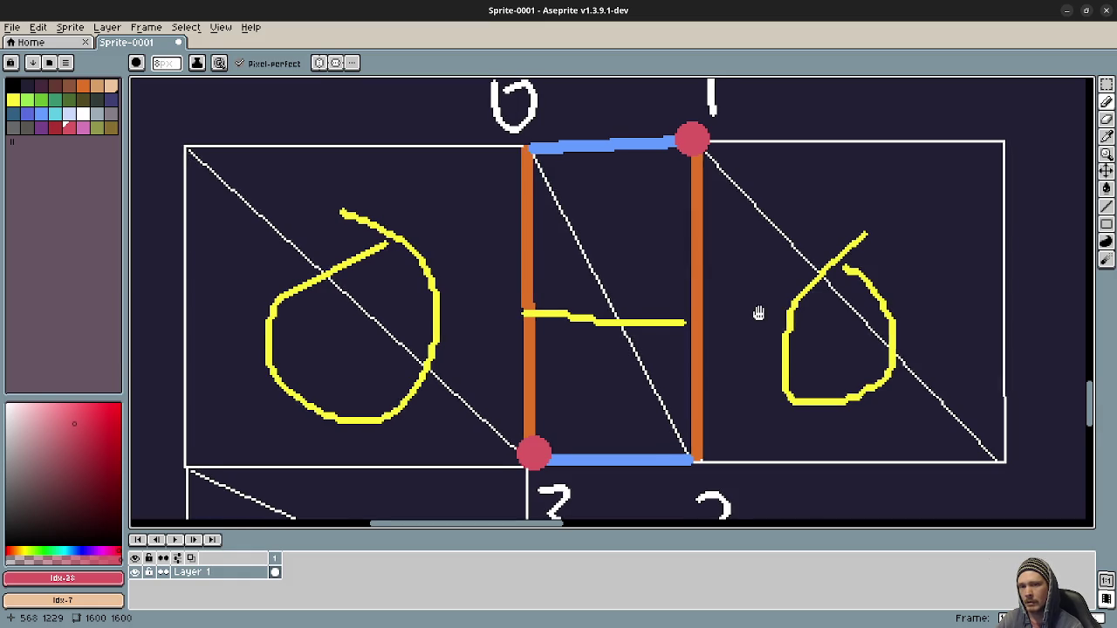
- Pan across the labelled quad diagram, undoing a stray red scribble on the lower-left quad
scroll(738, 327, "right", 2)
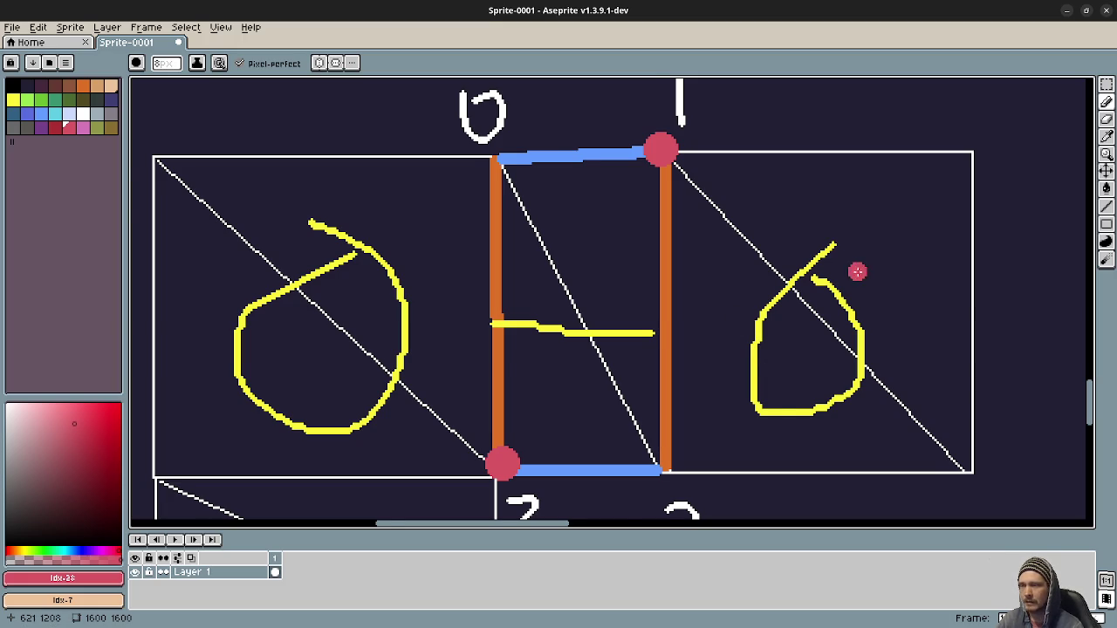
left_click_drag(855, 270, 465, 286)
scroll(399, 282, "right", 6)
scroll(828, 270, "left", 1)
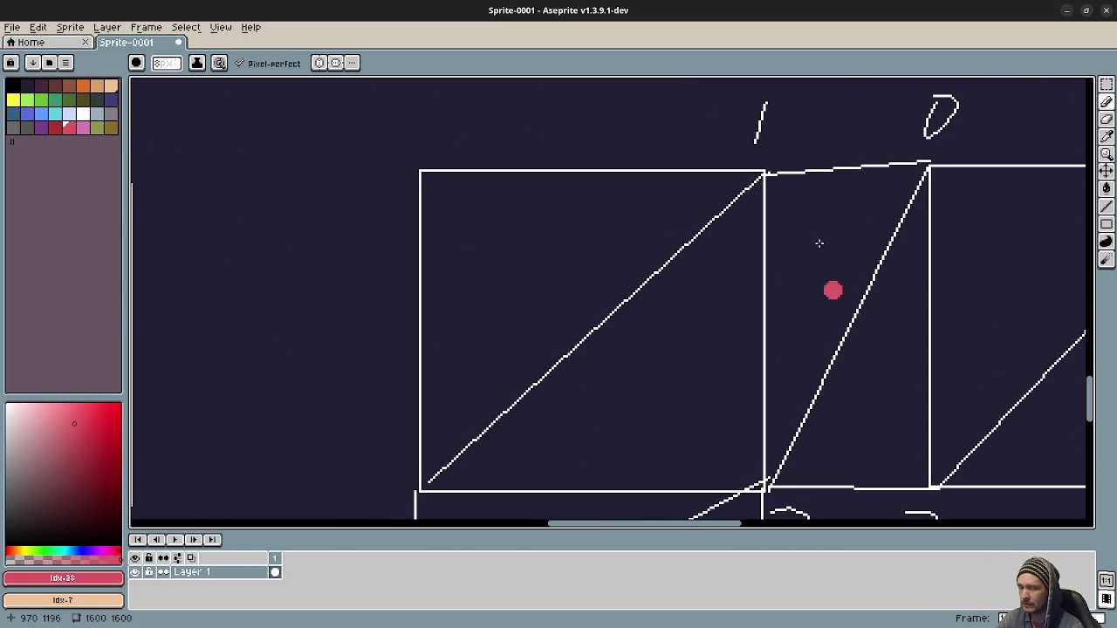
left_click_drag(824, 279, 644, 379)
scroll(644, 378, "down", 3)
left_click_drag(723, 216, 573, 429)
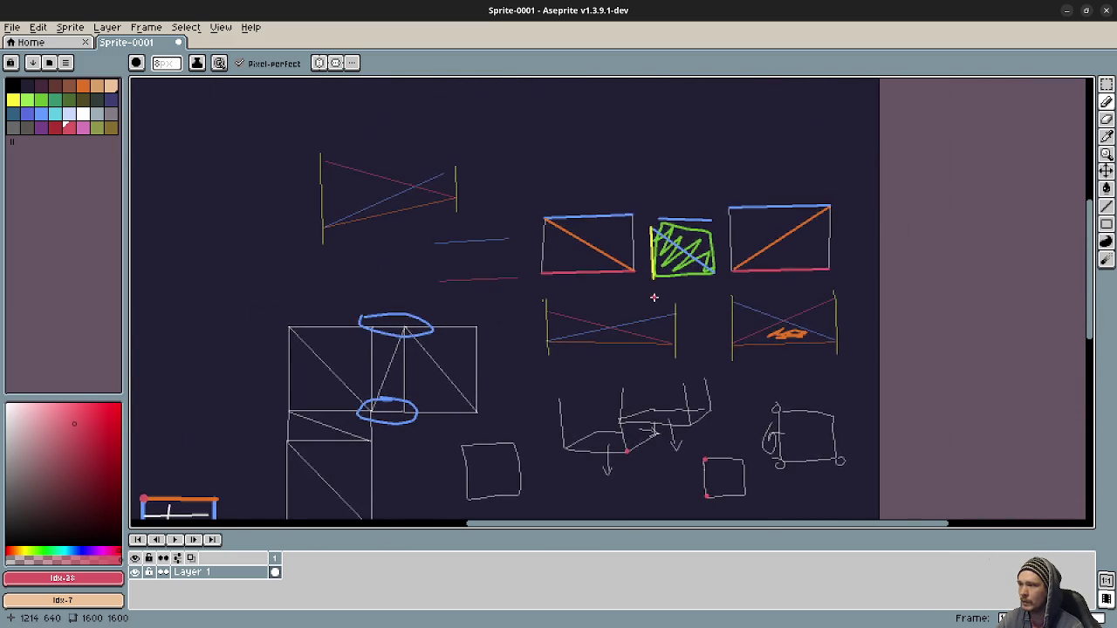
scroll(669, 300, "up", 3)
left_click_drag(669, 300, 527, 356)
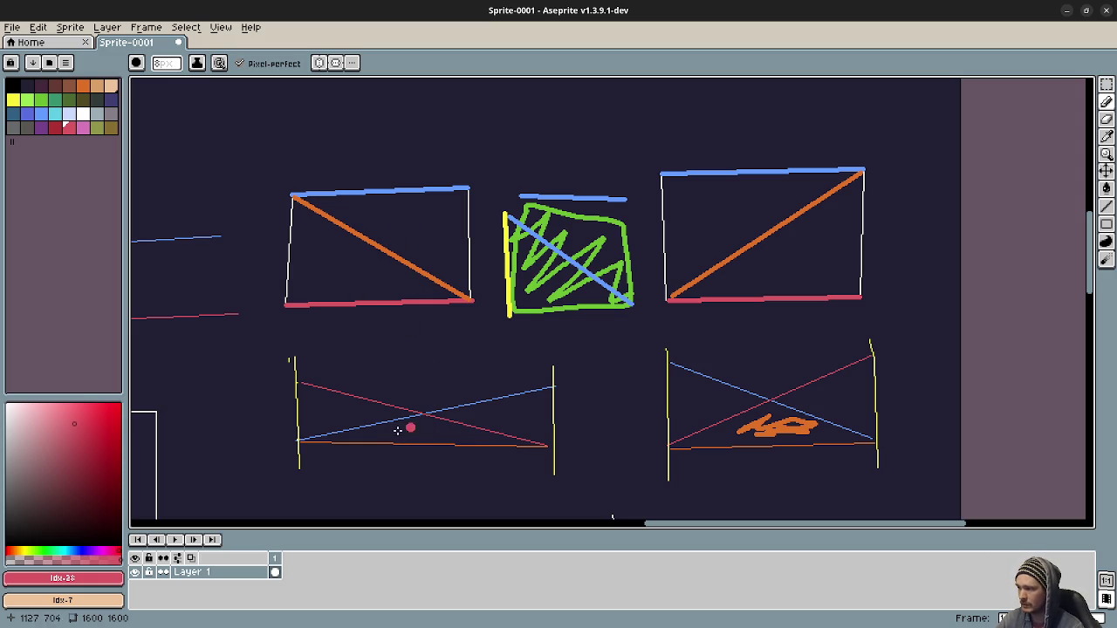
mouse_move(368, 439)
left_mouse_down()
mouse_move(428, 420)
mouse_move(458, 443)
mouse_move(485, 443)
left_mouse_up()
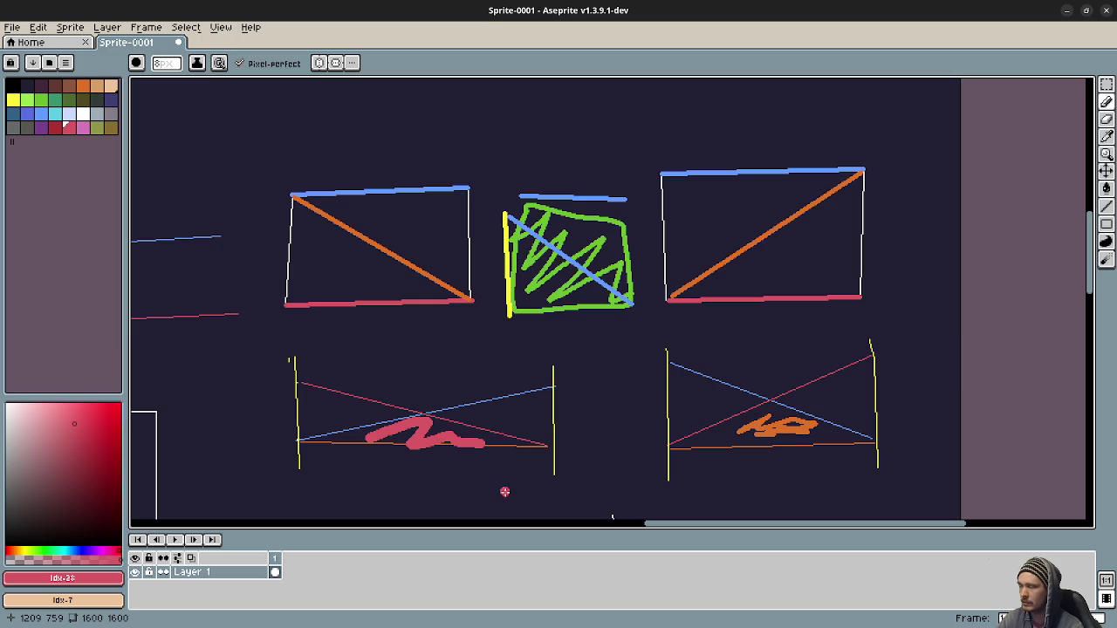
key("ctrl+z")
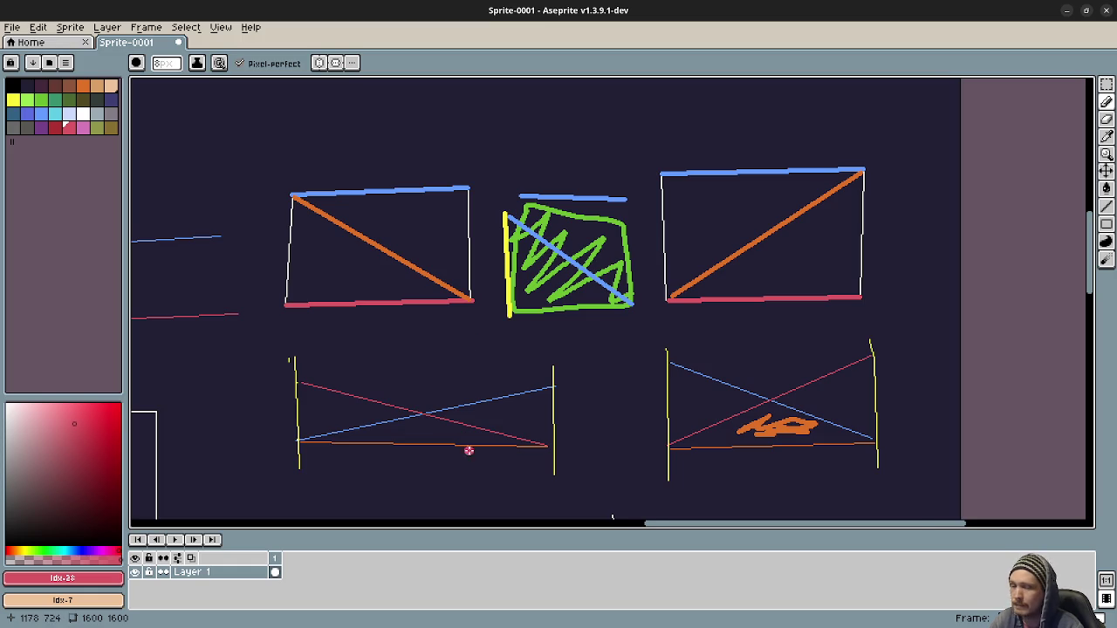
- Look over the lower sketches, then minimize Aseprite to reveal the Godot editor
left_click_drag(466, 451, 568, 400)
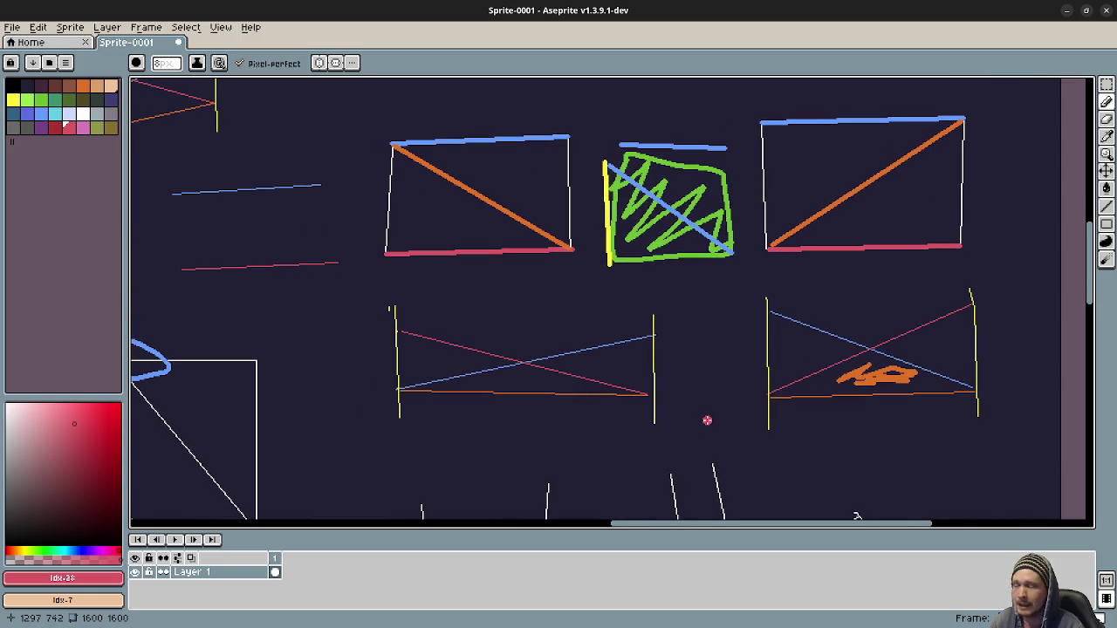
left_click_drag(674, 369, 733, 341)
scroll(733, 341, "left", 8)
scroll(733, 342, "down", 5)
scroll(660, 326, "right", 6)
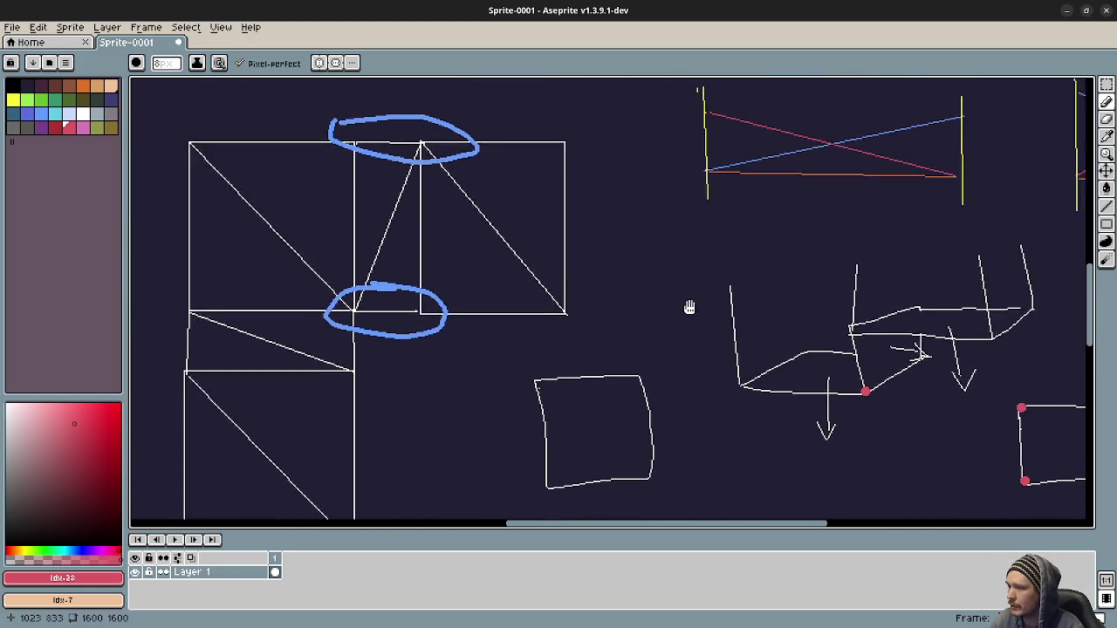
scroll(623, 319, "right", 5)
scroll(623, 319, "down", 1)
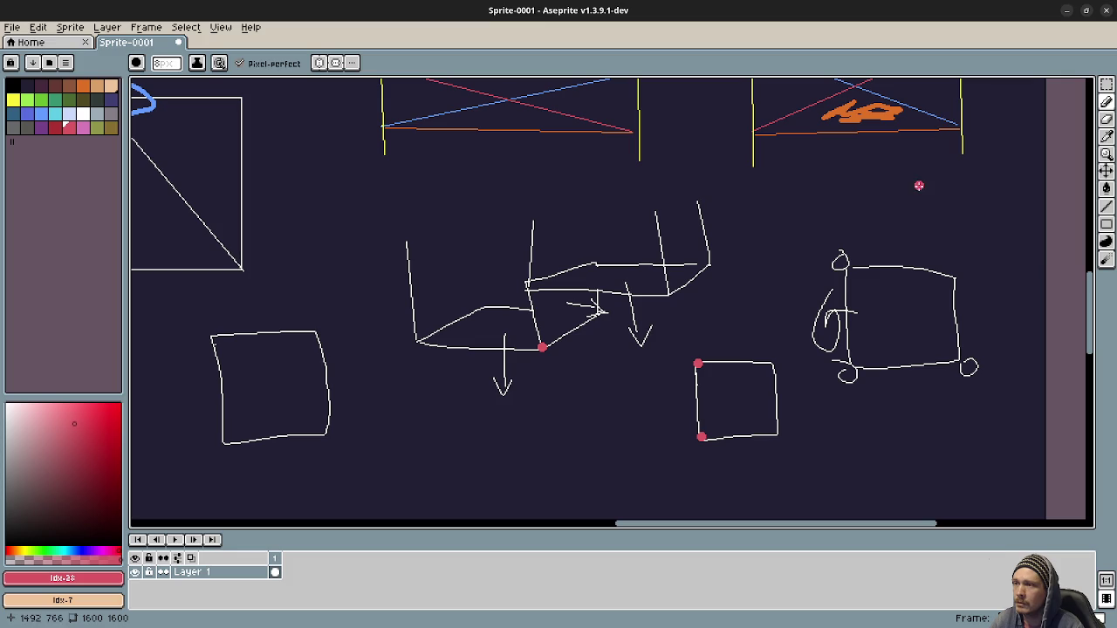
left_click(1065, 10)
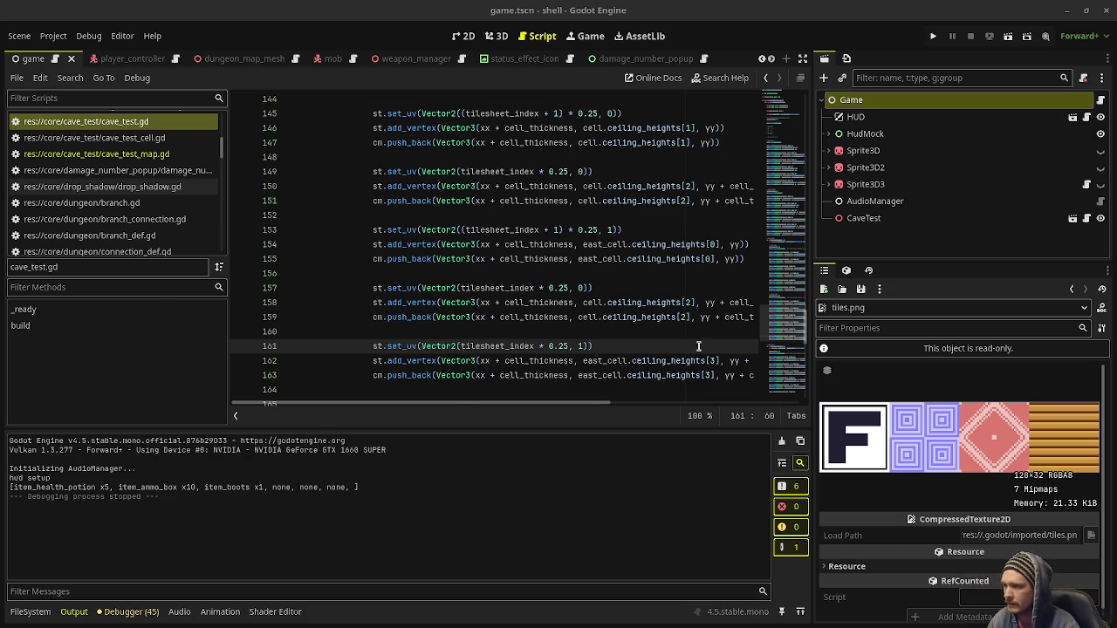
- Widen cave_test.gd to full width, review the ceiling skirt code, then return to Aseprite
left_click(803, 58)
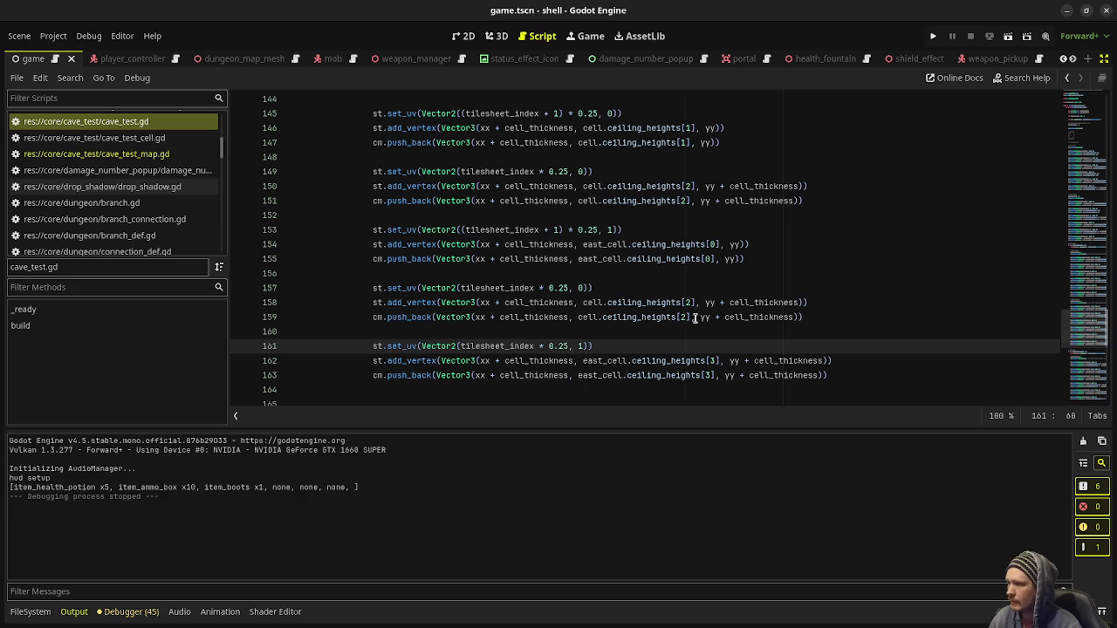
left_click(696, 318)
scroll(695, 317, "up", 7)
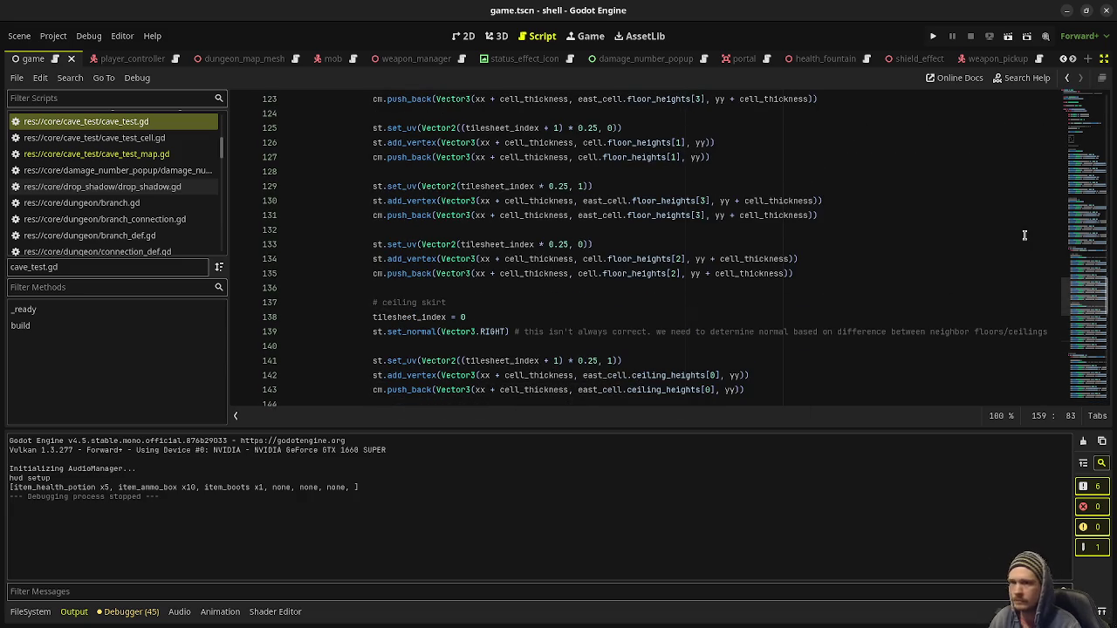
key("alt+Tab")
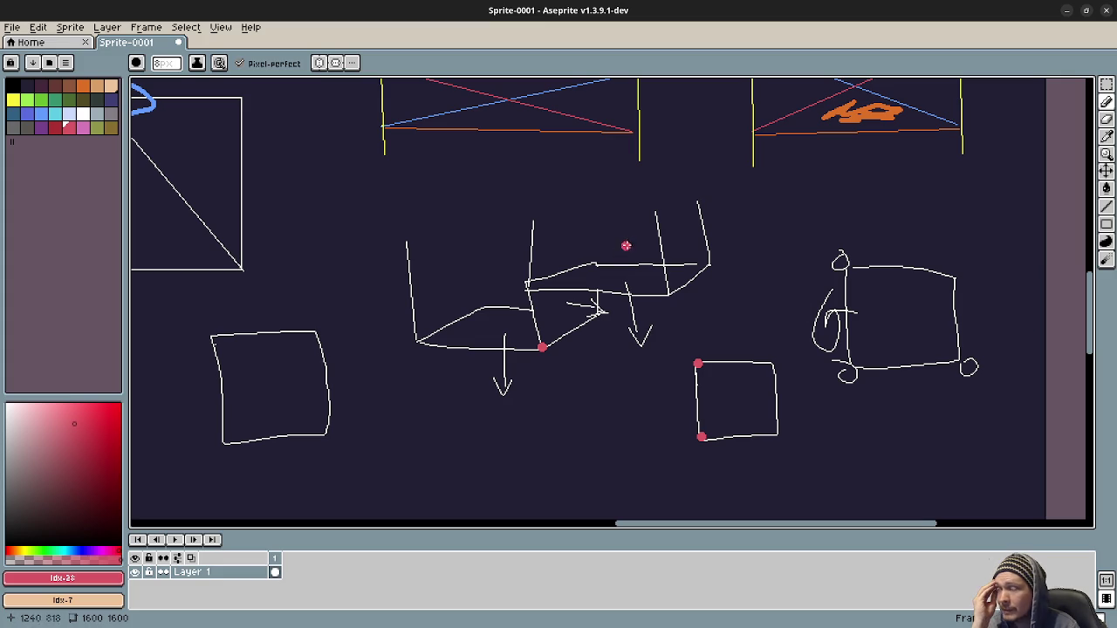
left_click_drag(626, 211, 671, 379)
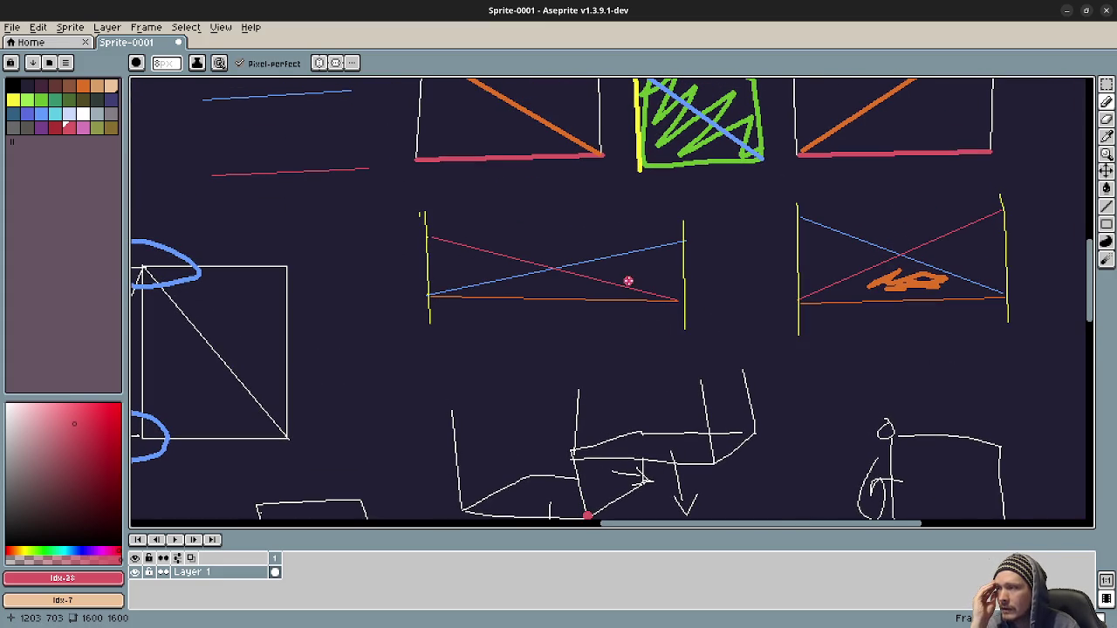
left_click_drag(628, 282, 693, 352)
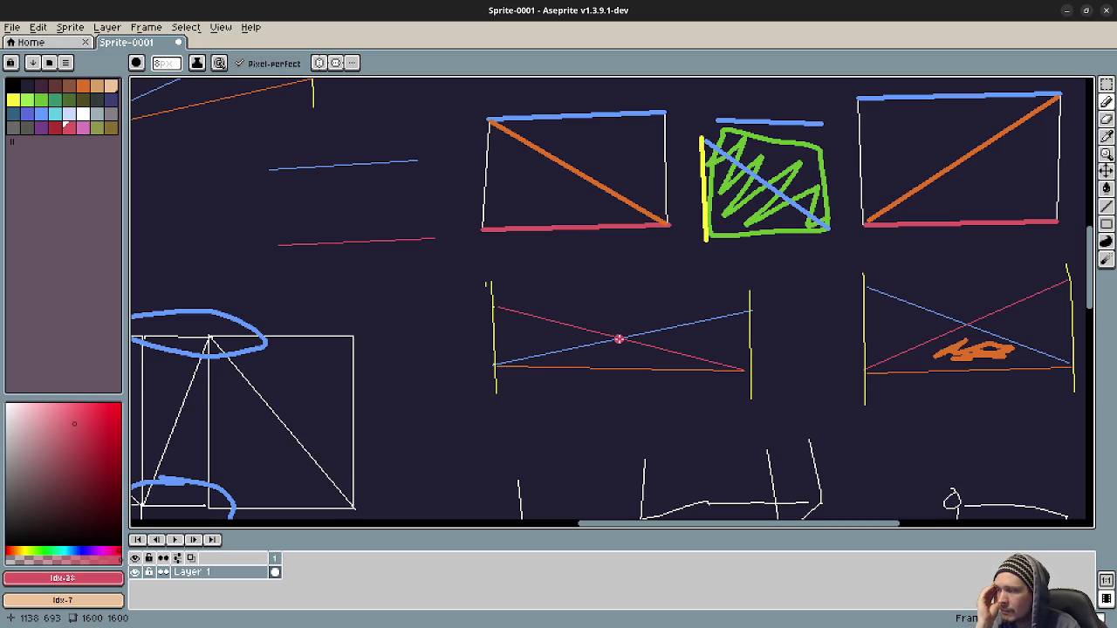
scroll(619, 338, "up", 5)
scroll(619, 338, "left", 5)
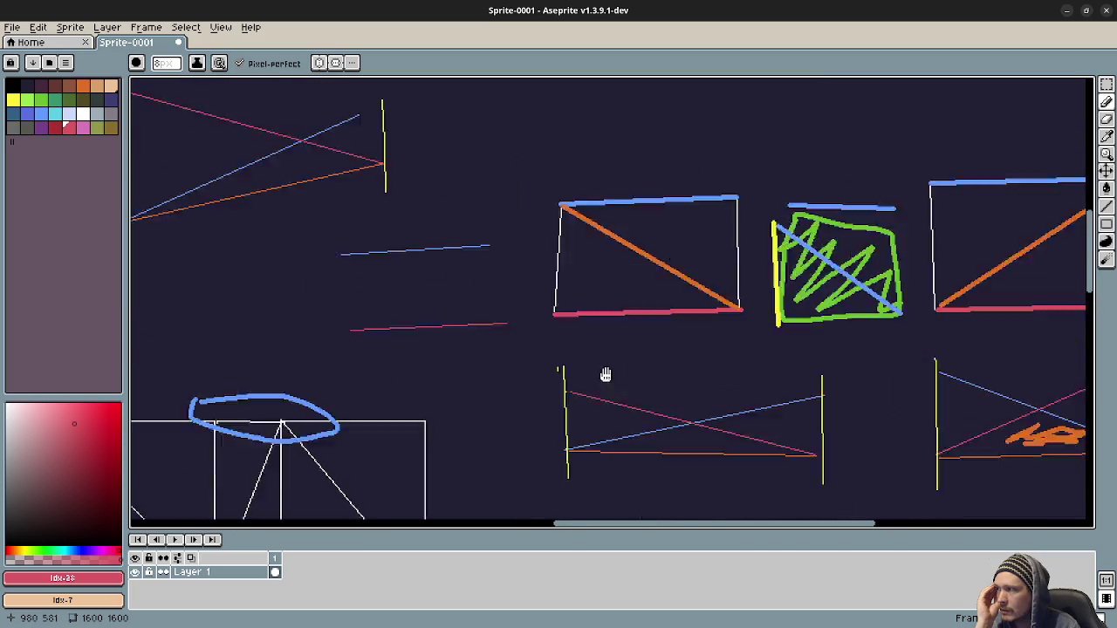
left_click_drag(904, 476, 661, 292)
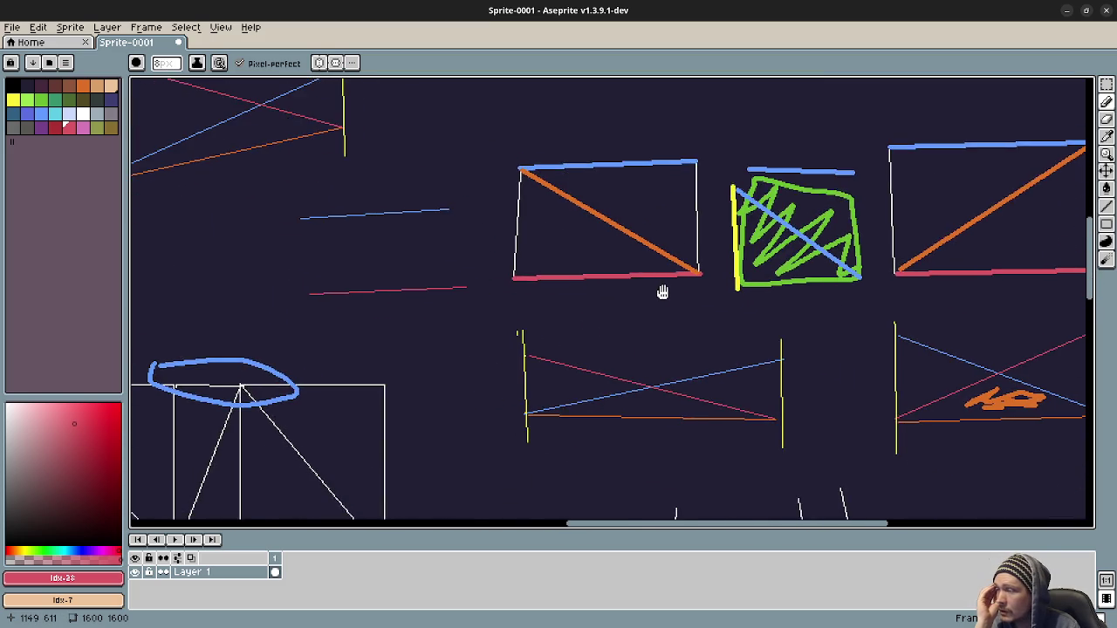
scroll(431, 320, "up", 2)
scroll(431, 320, "left", 2)
scroll(718, 329, "down", 2)
scroll(718, 329, "right", 2)
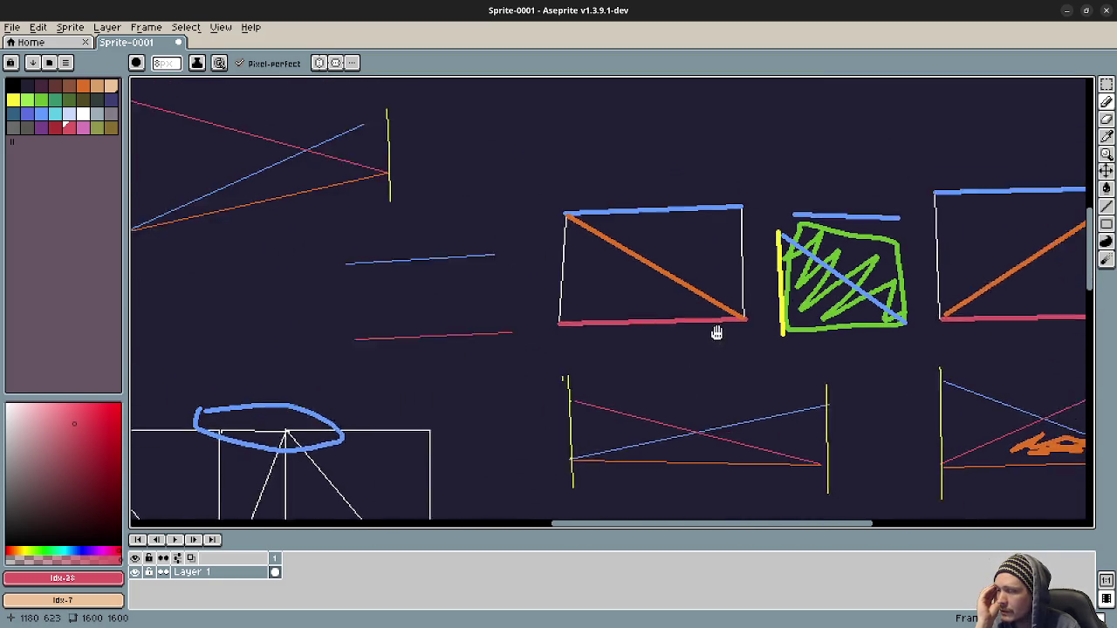
scroll(803, 409, "right", 2)
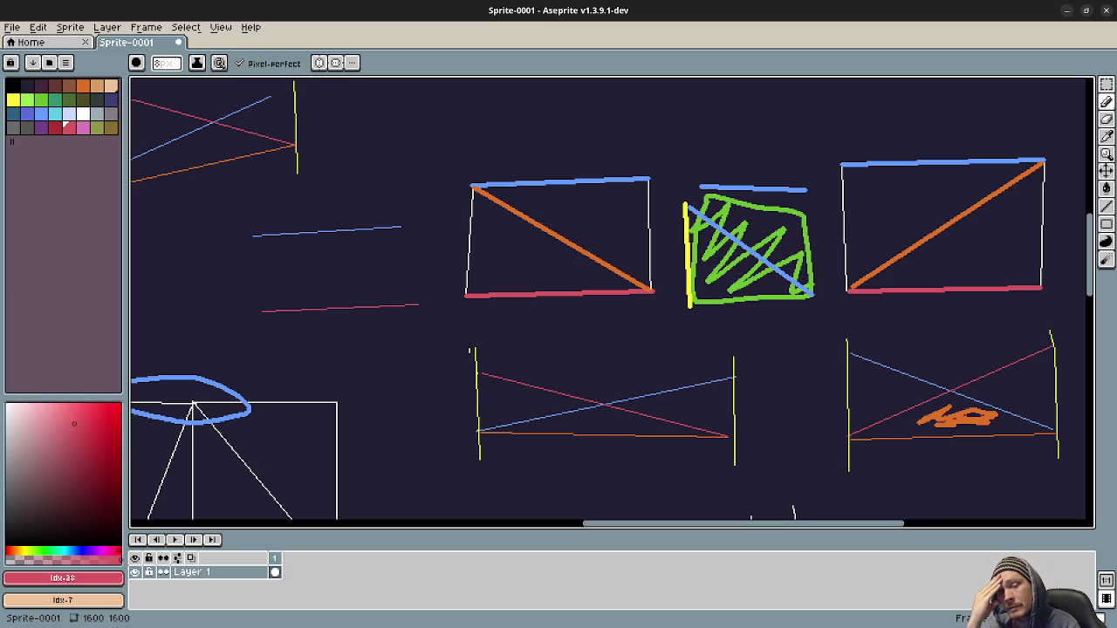
- Shrink the pencil to 2px and draw two blue lines near the canvas top
left_click_drag(483, 232, 602, 349)
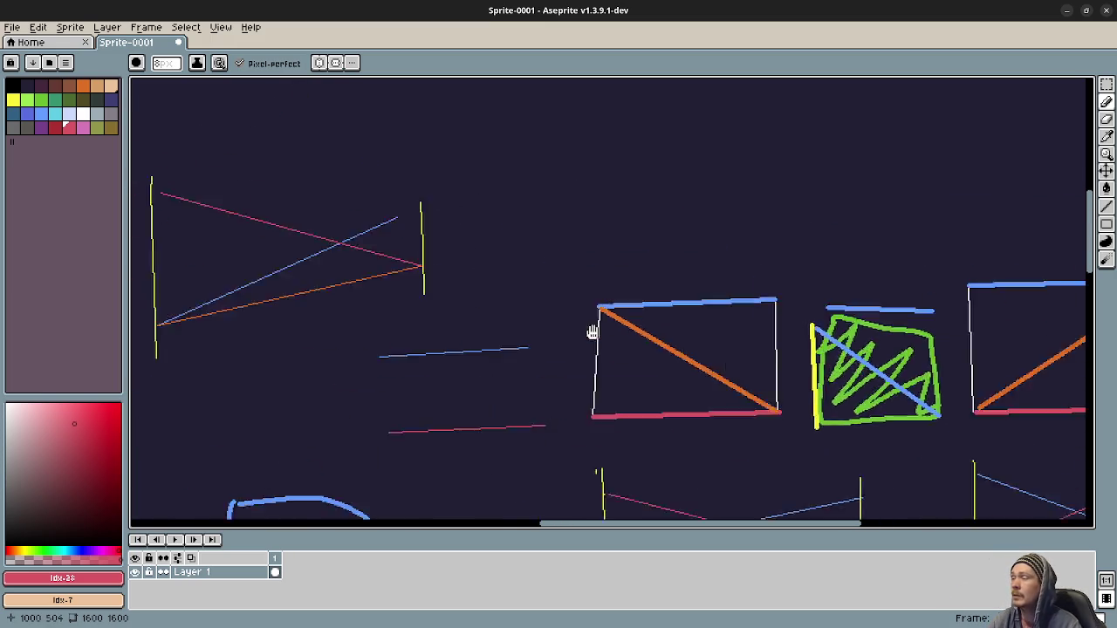
left_click_drag(355, 145, 433, 213)
scroll(443, 232, "up", 10)
scroll(349, 253, "left", 5)
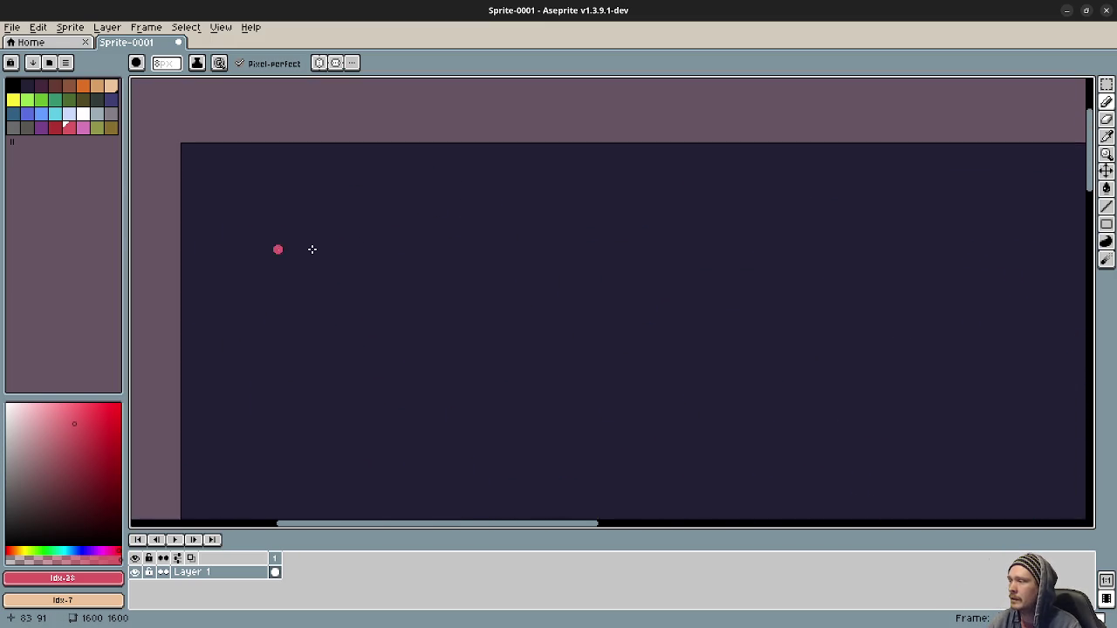
left_click(41, 114)
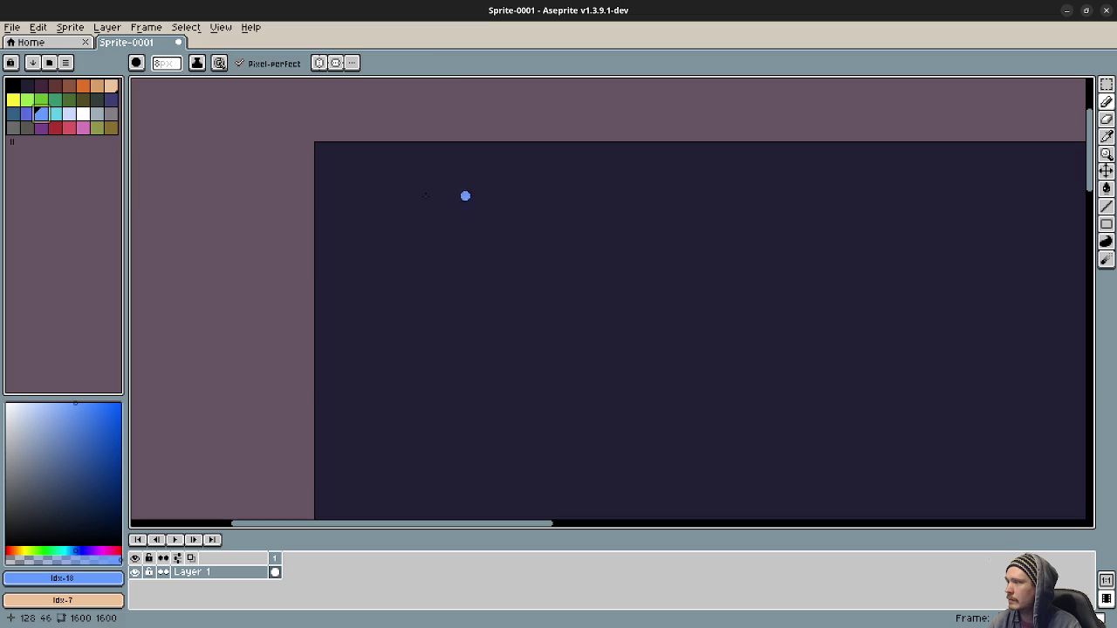
key("minus")
key("minus")
key("minus")
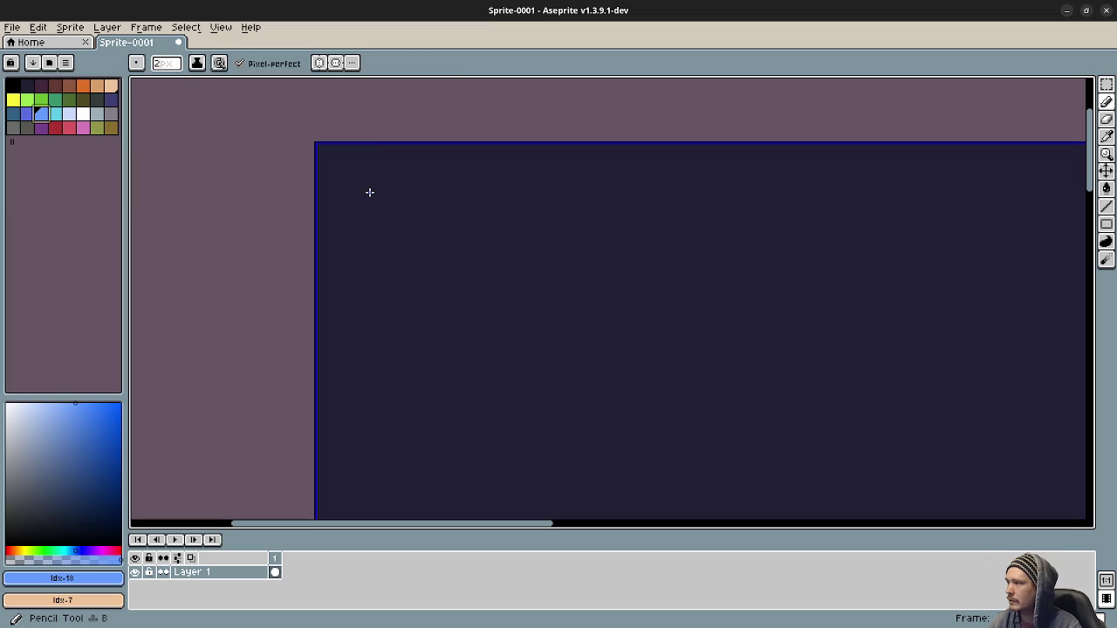
mouse_move(356, 186)
left_mouse_down()
mouse_move(534, 183)
mouse_move(530, 225)
left_mouse_up()
key("ctrl+z")
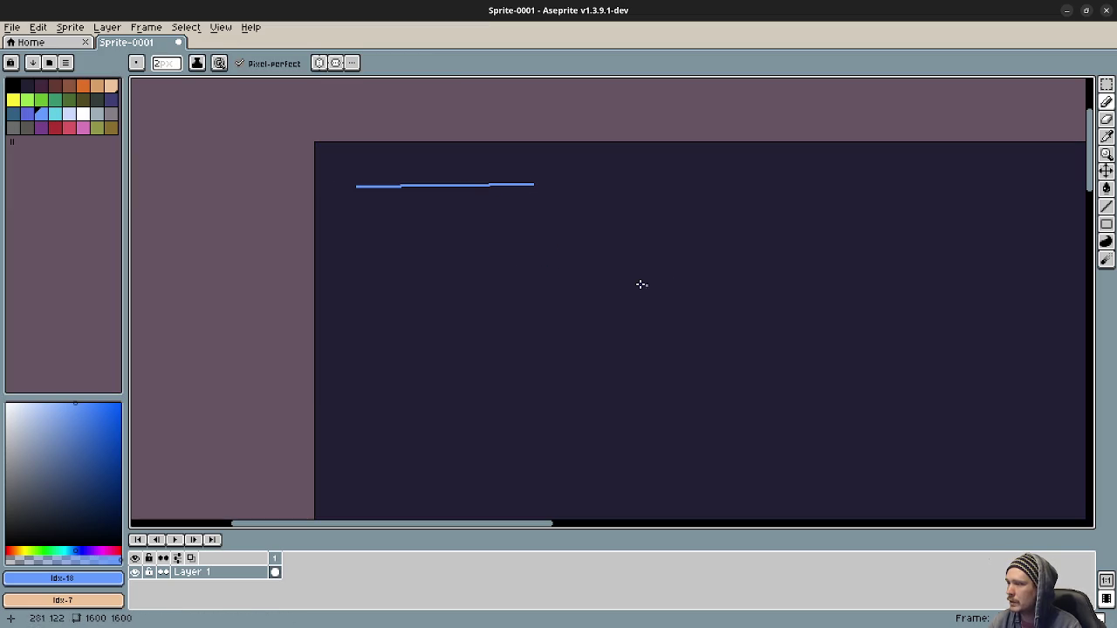
left_click_drag(623, 285, 813, 286)
- Undo the blue lines and draw a purple horizontal line instead
left_click(69, 128)
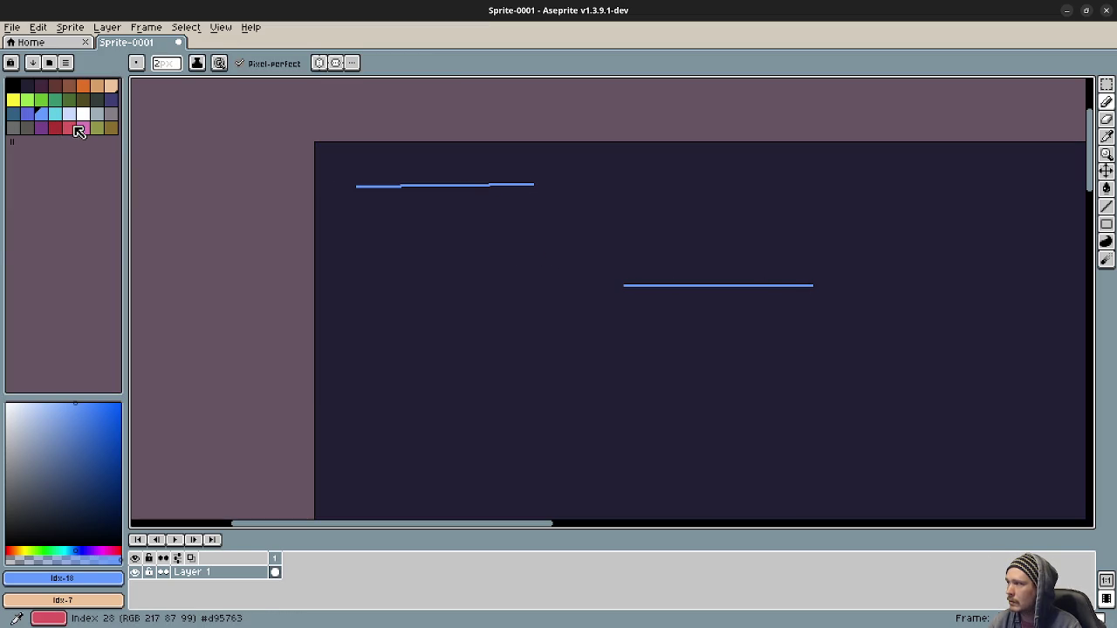
key("ctrl+z")
key("ctrl+z")
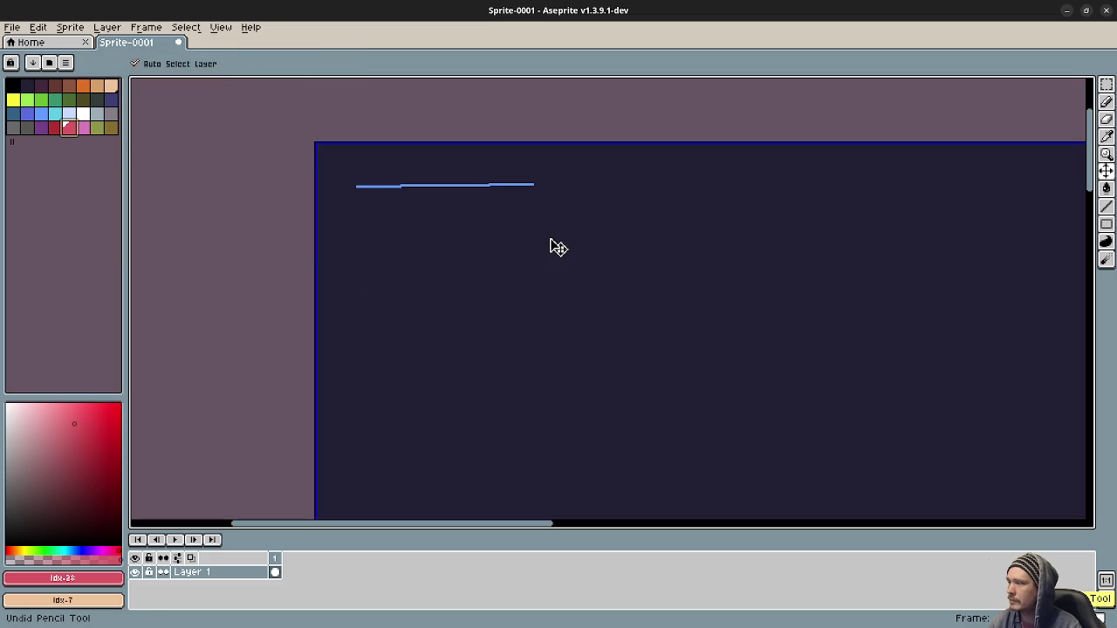
left_click(41, 128)
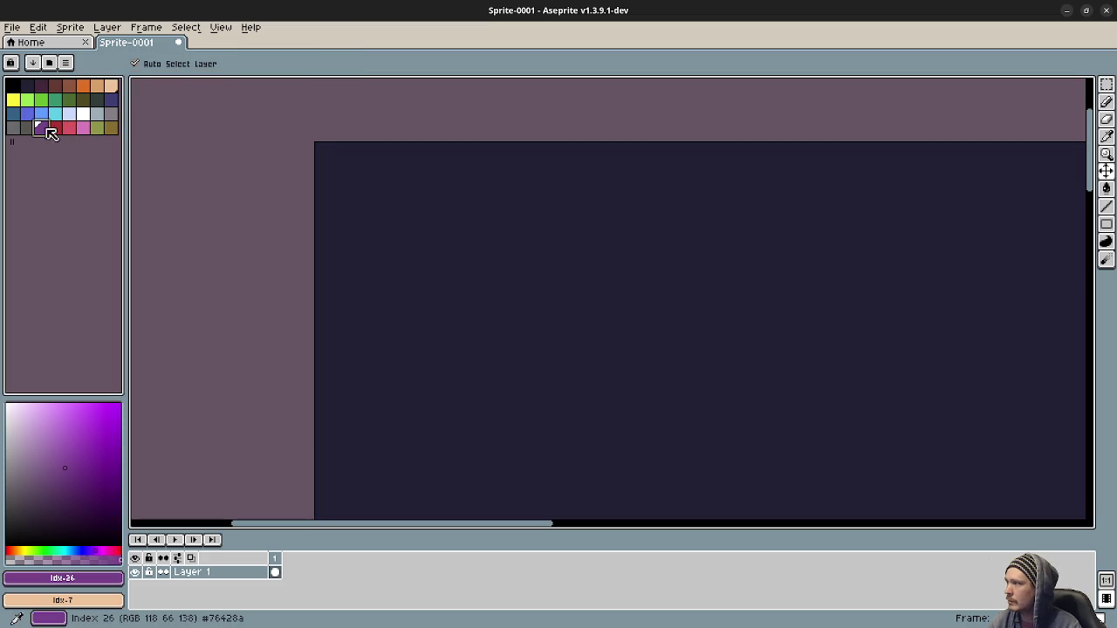
left_click_drag(352, 226, 538, 227)
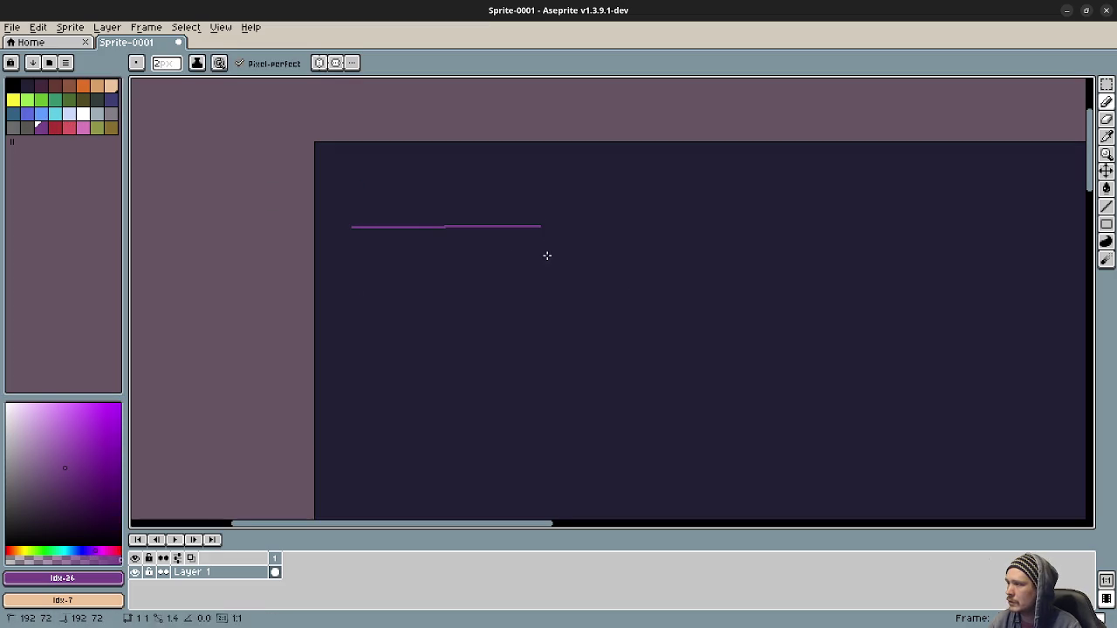
mouse_move(549, 267)
left_mouse_down()
mouse_move(531, 279)
mouse_move(482, 259)
left_mouse_up()
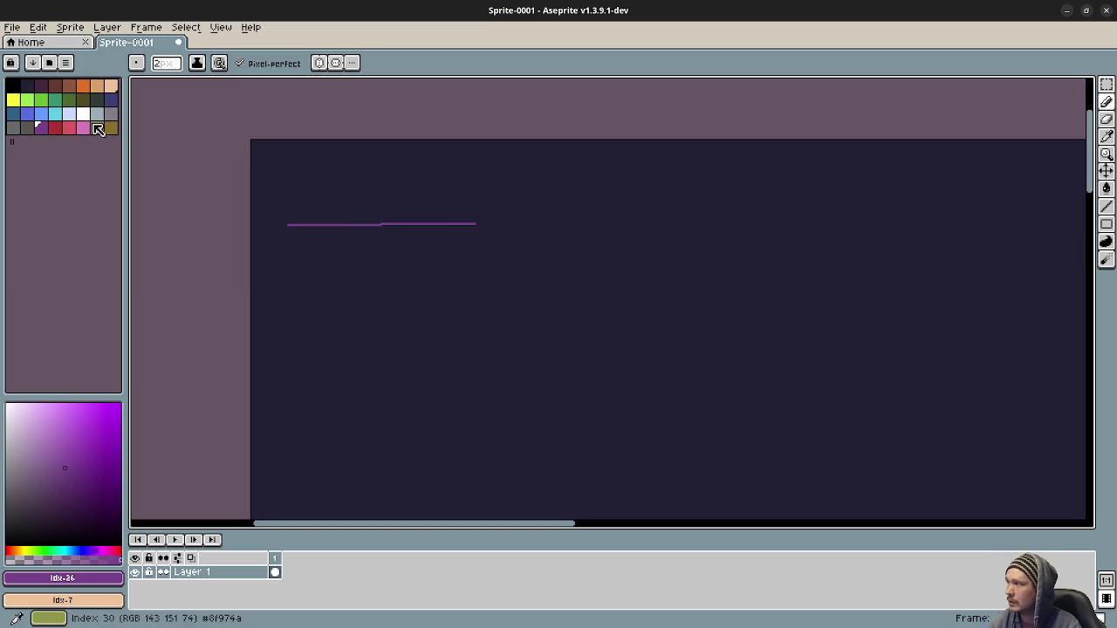
- Draw blue and red horizontal edges for two side-by-side quads
left_click(41, 114)
left_click_drag(516, 267, 384, 260)
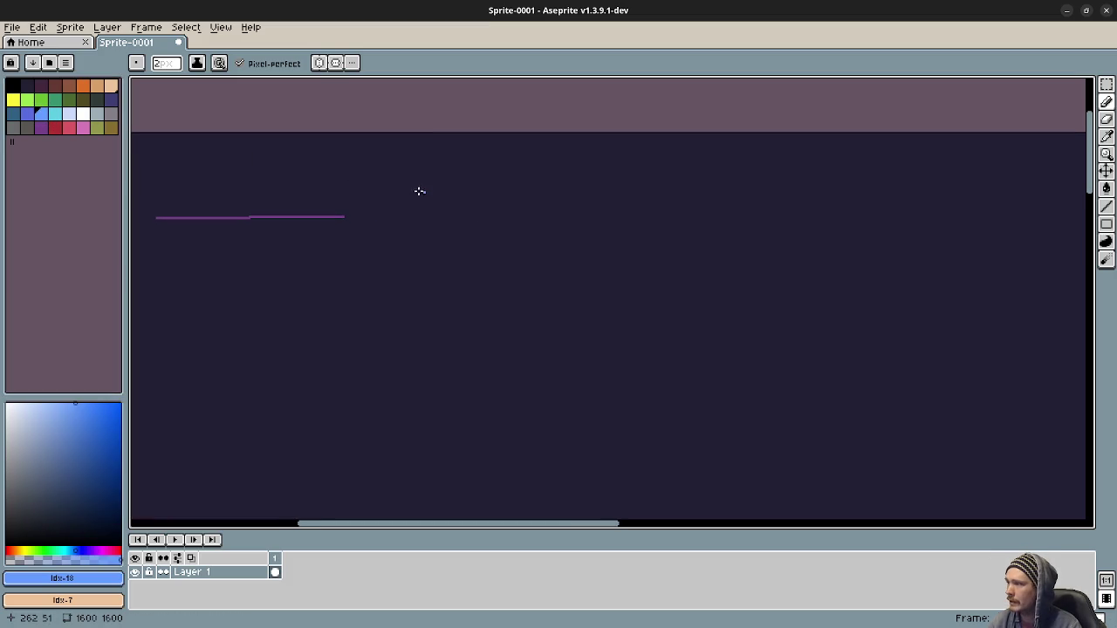
left_click_drag(413, 189, 580, 189)
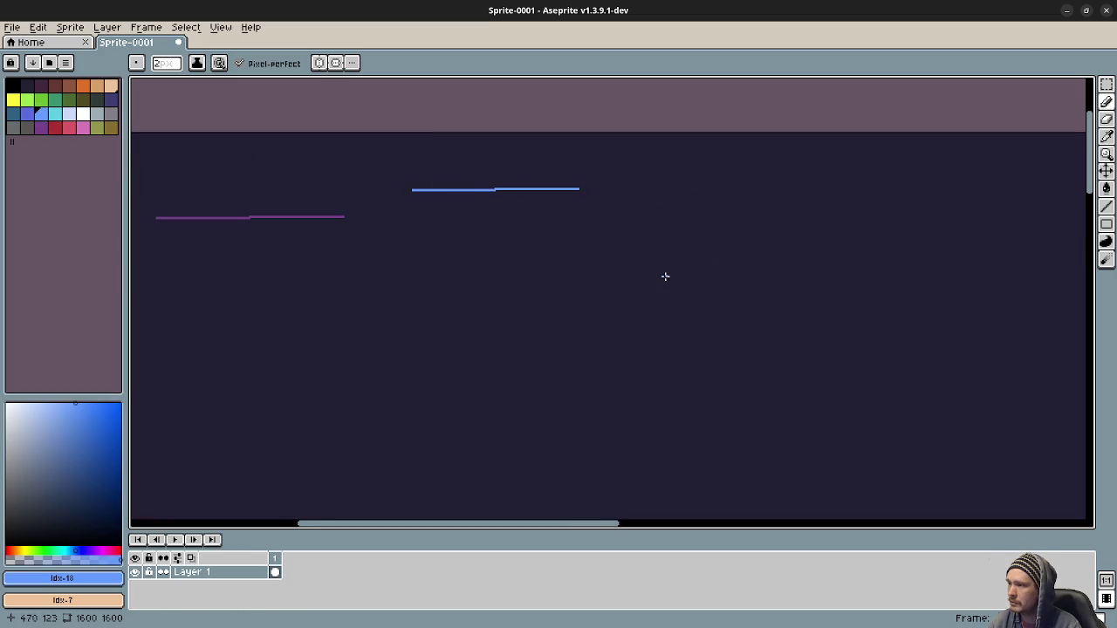
left_click_drag(659, 278, 835, 272)
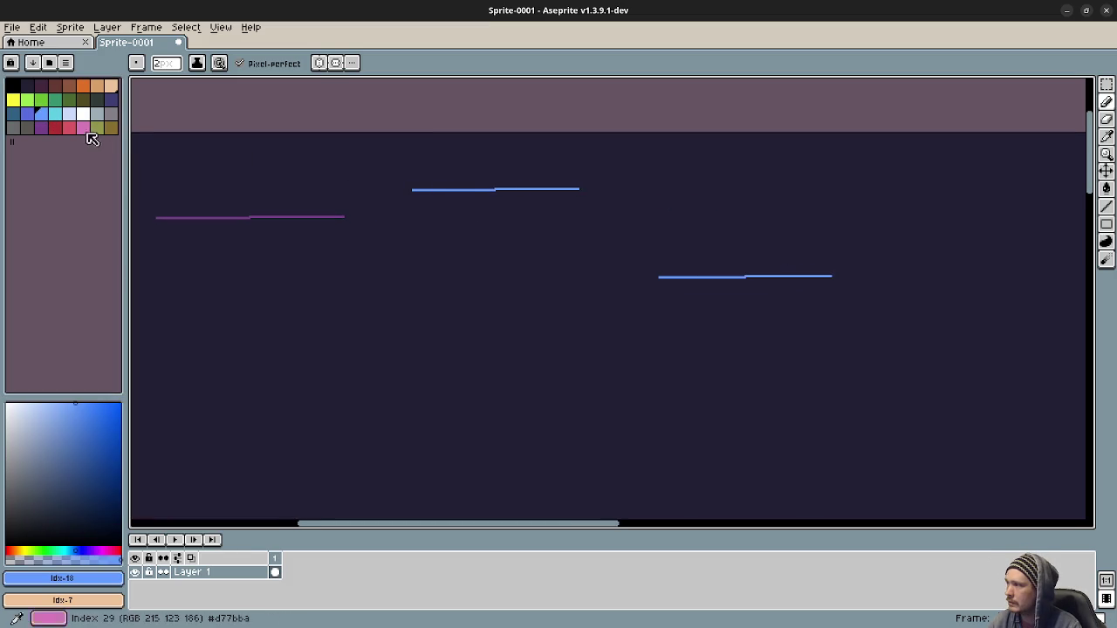
left_click(69, 128)
left_click_drag(417, 271, 581, 272)
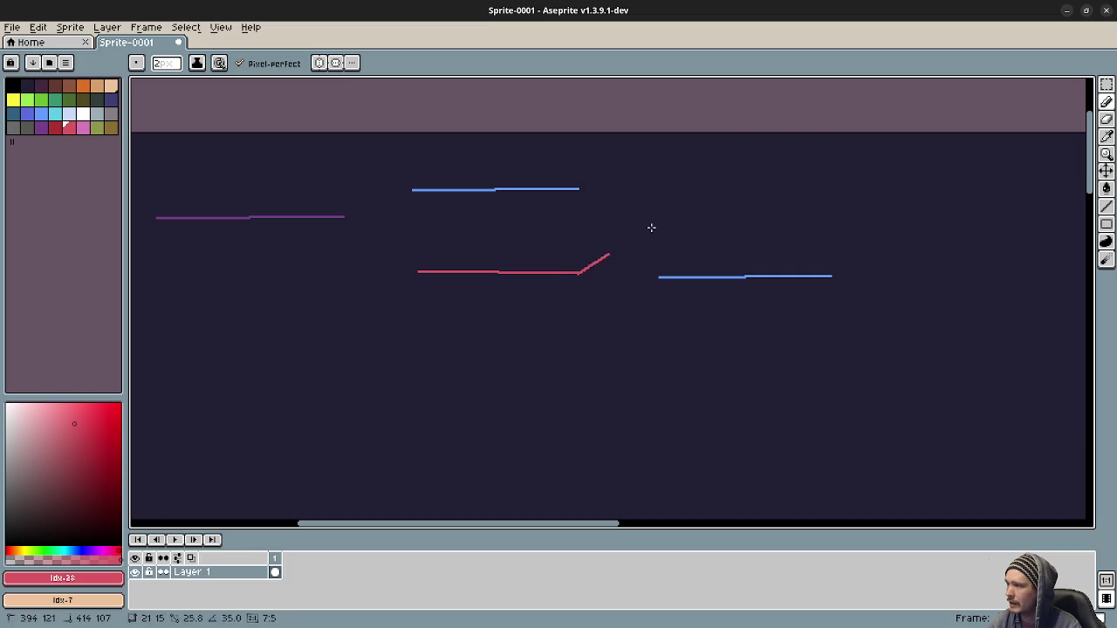
left_click_drag(661, 197, 832, 196)
scroll(751, 244, "right", 2)
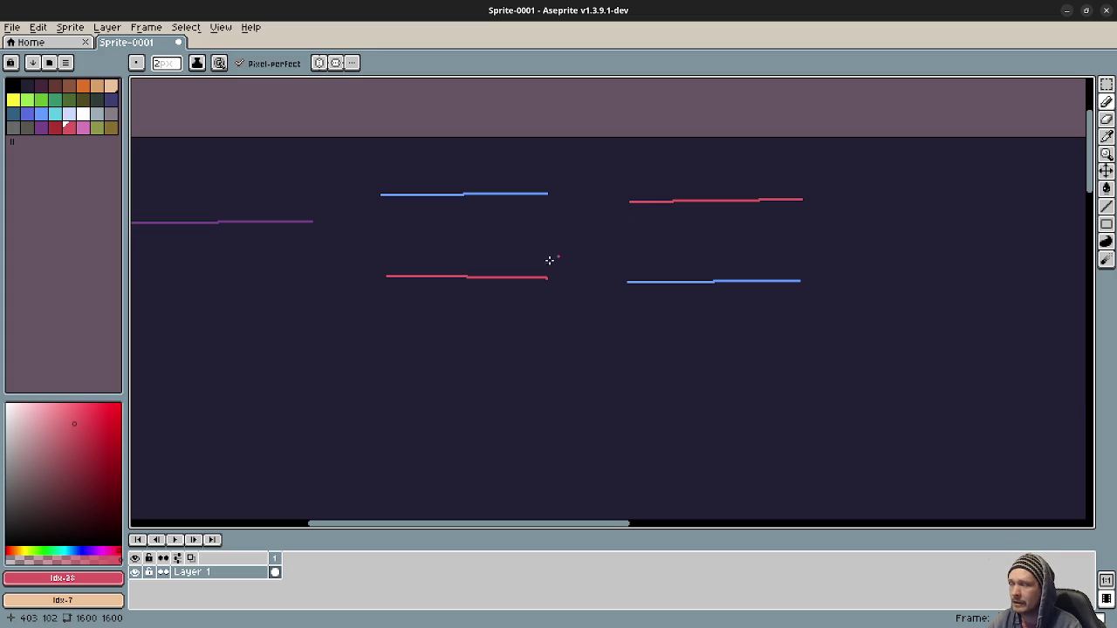
left_click(617, 225)
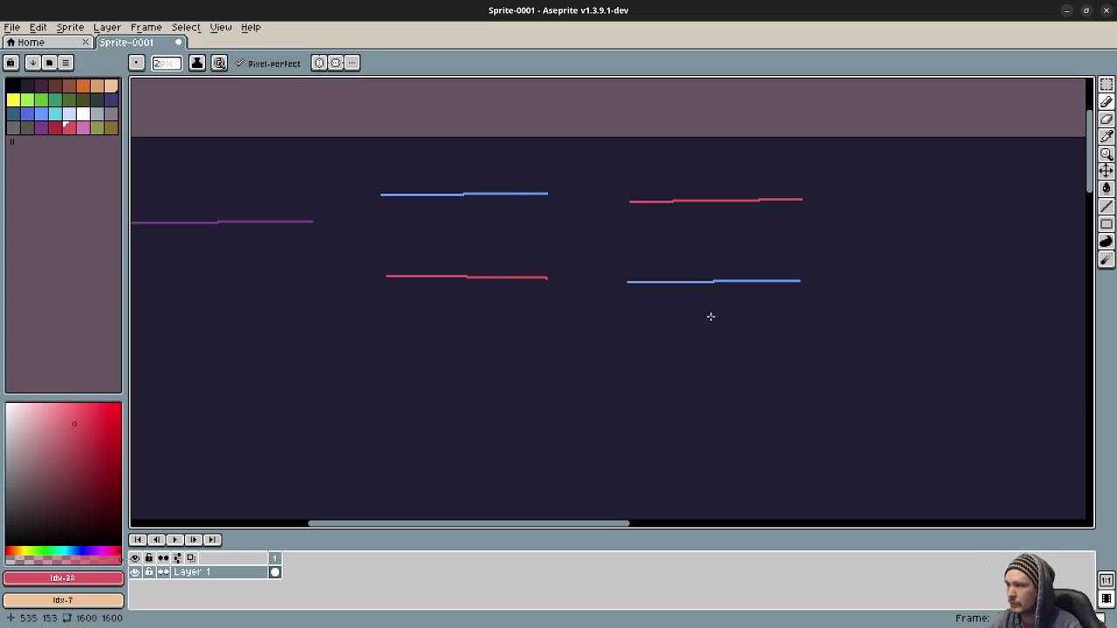
- Add white sides and a top-left to bottom-right diagonal to the first rectangle
left_click(93, 116)
mouse_move(382, 199)
left_mouse_down()
mouse_move(379, 271)
mouse_move(413, 266)
left_mouse_up()
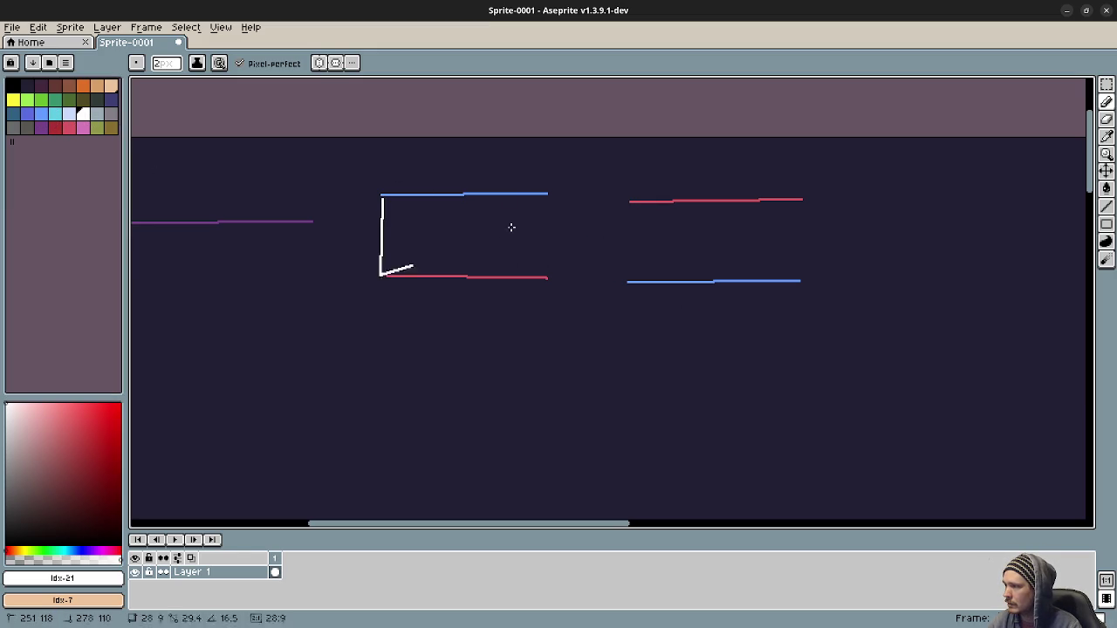
key("ctrl+z")
left_click_drag(544, 193, 545, 272)
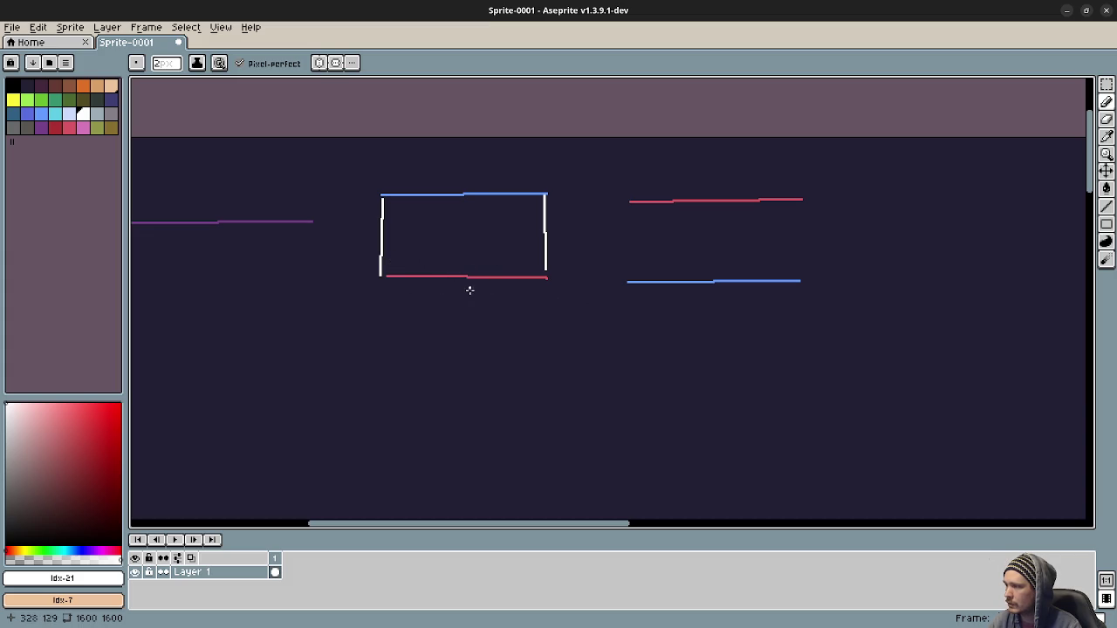
left_click_drag(389, 200, 549, 274)
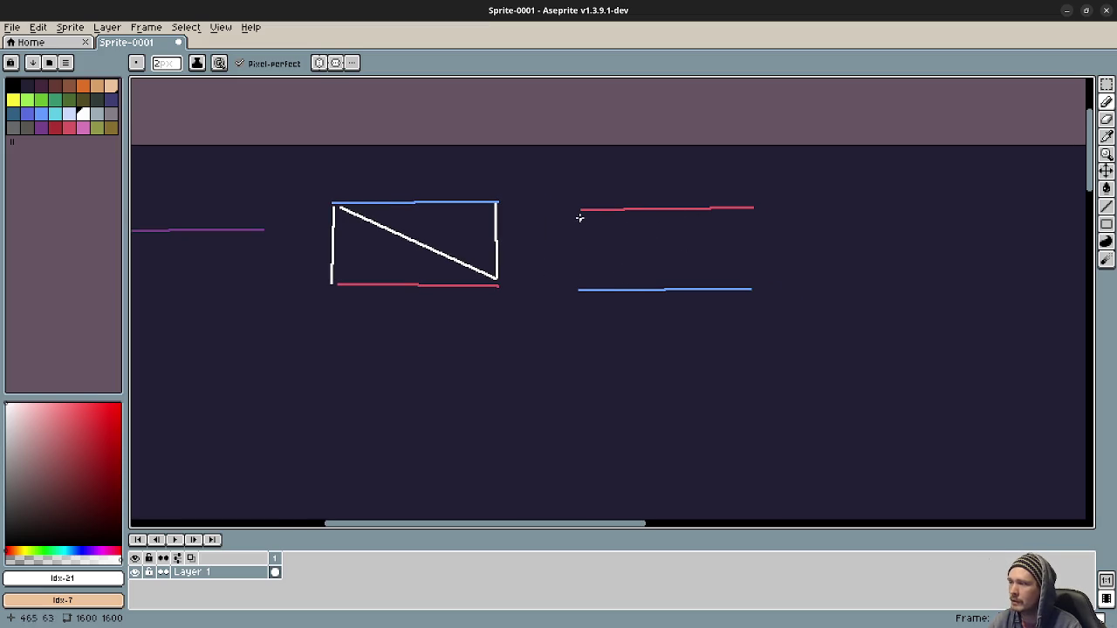
- Add white sides and a top-right to bottom-left diagonal to the second rectangle
left_click_drag(579, 217, 585, 283)
left_click_drag(743, 277, 743, 288)
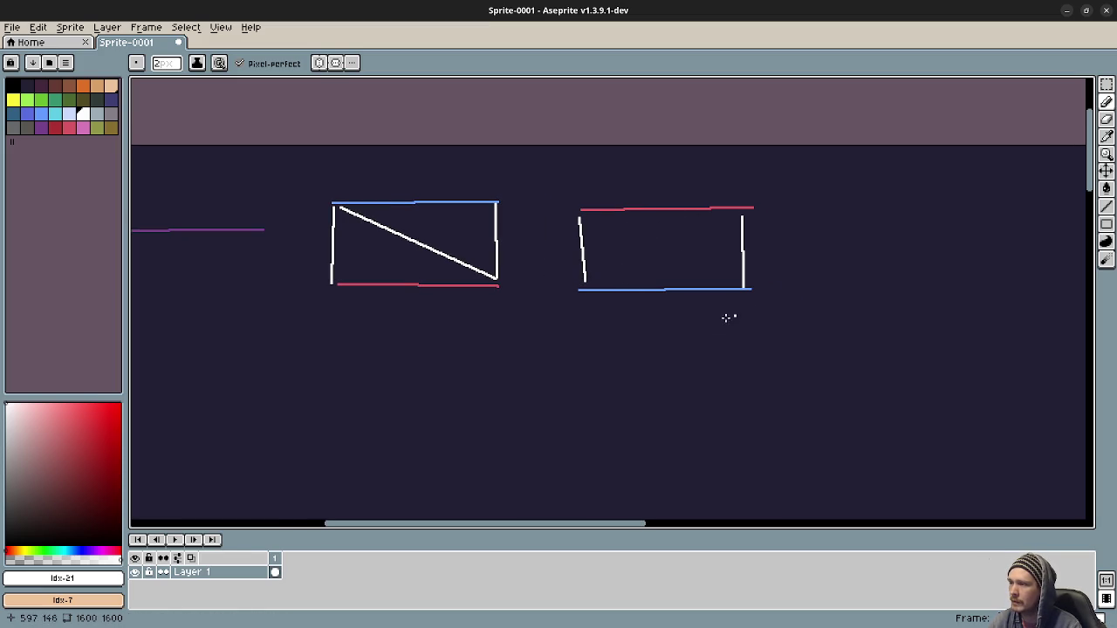
left_click_drag(732, 219, 590, 277)
left_click_drag(459, 315, 571, 313)
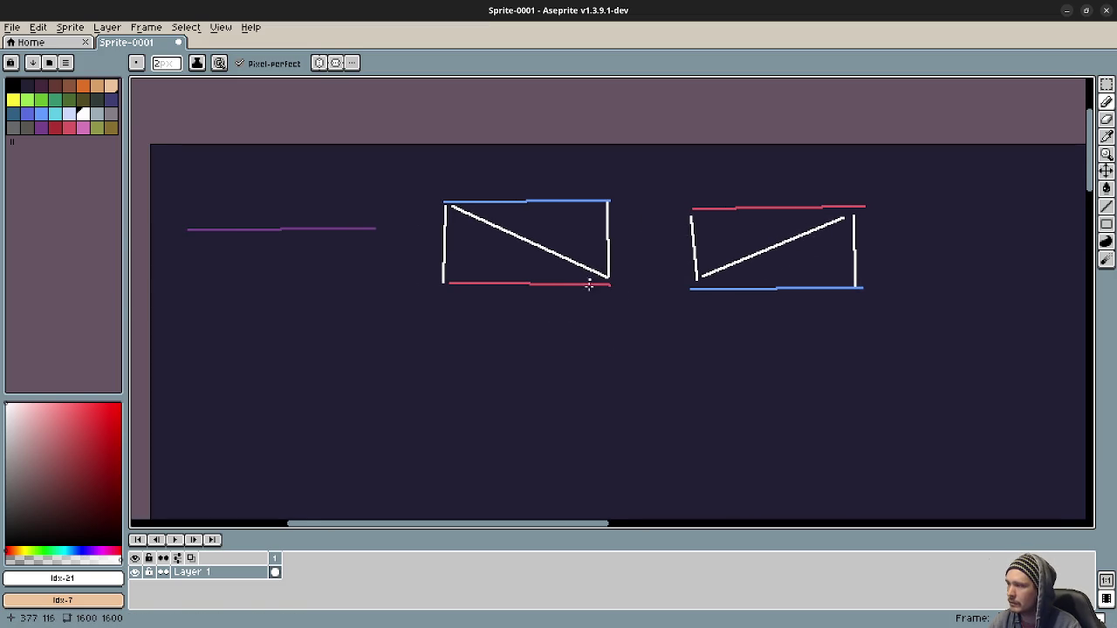
left_click_drag(681, 305, 547, 314)
left_click_drag(597, 250, 418, 286)
- Draw two X shapes, each from a red line crossed by a blue line
left_click(69, 127)
mouse_move(522, 249)
left_mouse_down()
mouse_move(336, 233)
mouse_move(362, 237)
left_mouse_up()
mouse_move(476, 207)
left_mouse_down()
mouse_move(663, 284)
mouse_move(654, 274)
mouse_move(551, 317)
mouse_move(663, 287)
mouse_move(504, 314)
left_mouse_up()
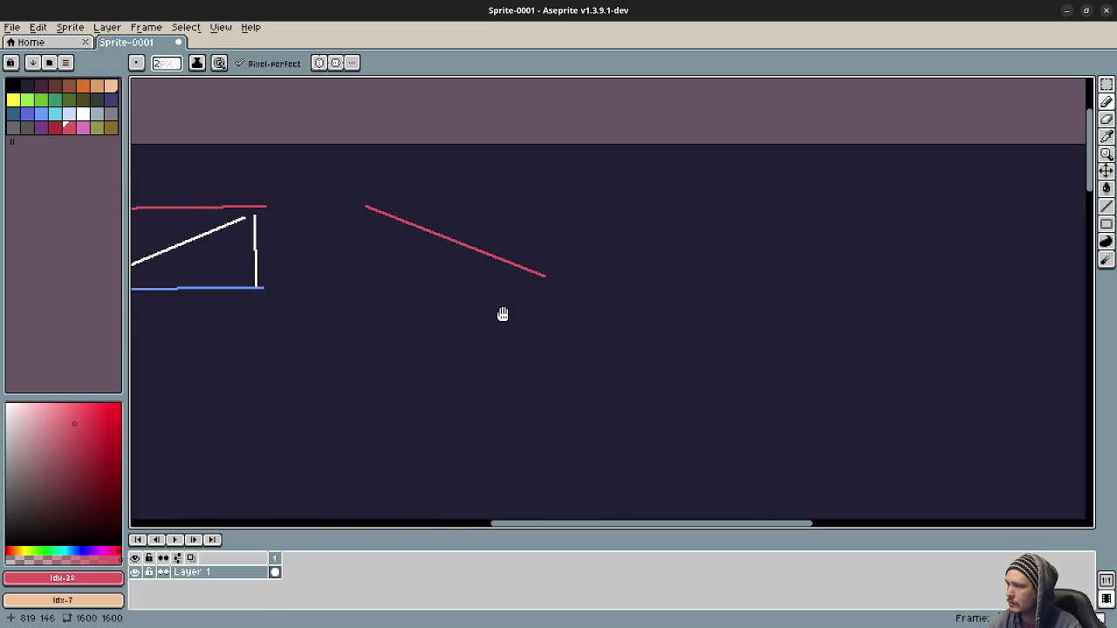
mouse_move(661, 275)
left_mouse_down()
mouse_move(782, 200)
mouse_move(827, 196)
left_mouse_up()
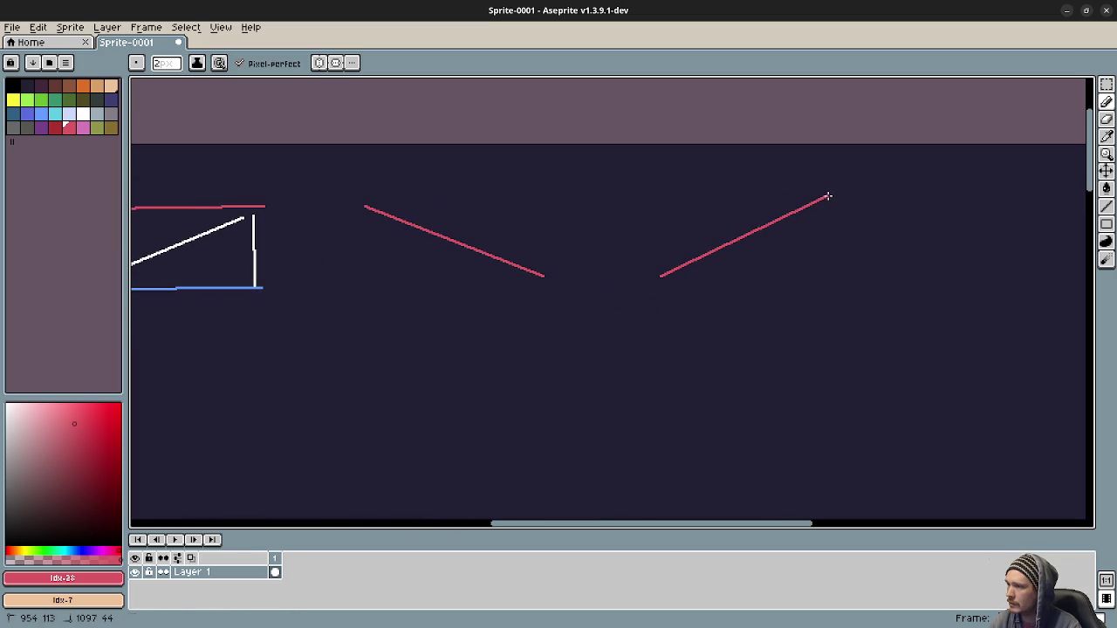
left_click(41, 115)
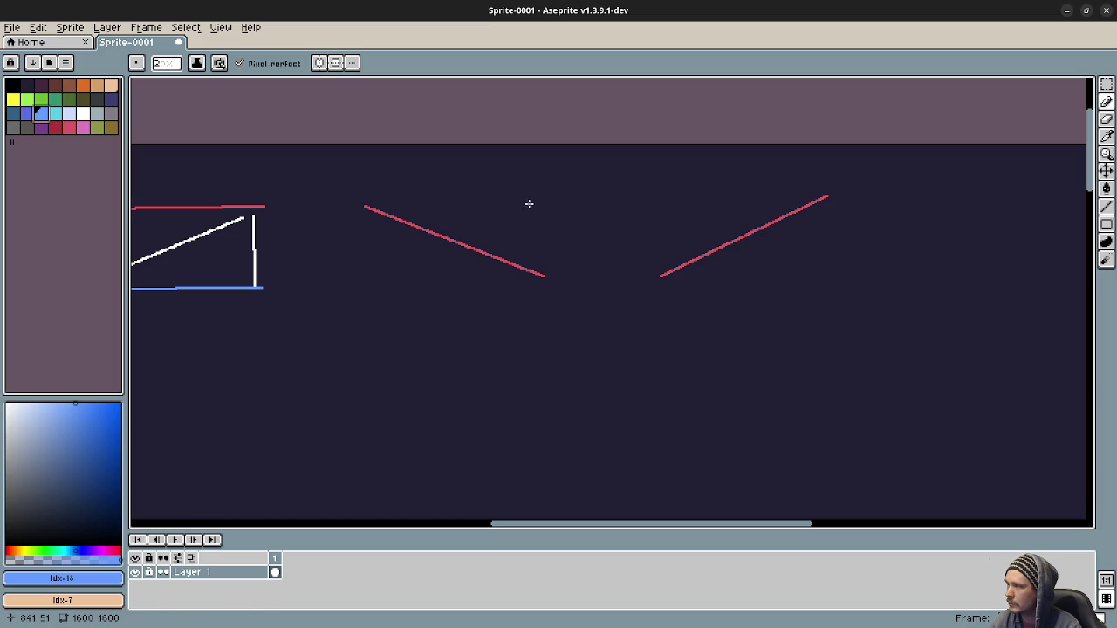
mouse_move(529, 205)
left_mouse_down()
mouse_move(366, 267)
mouse_move(371, 279)
left_mouse_up()
left_click_drag(672, 205, 830, 277)
- Draw left- and right-pointing blue-and-red chevrons, then zoom out
mouse_move(655, 292)
left_mouse_down()
mouse_move(613, 298)
mouse_move(594, 279)
mouse_move(399, 287)
left_mouse_up()
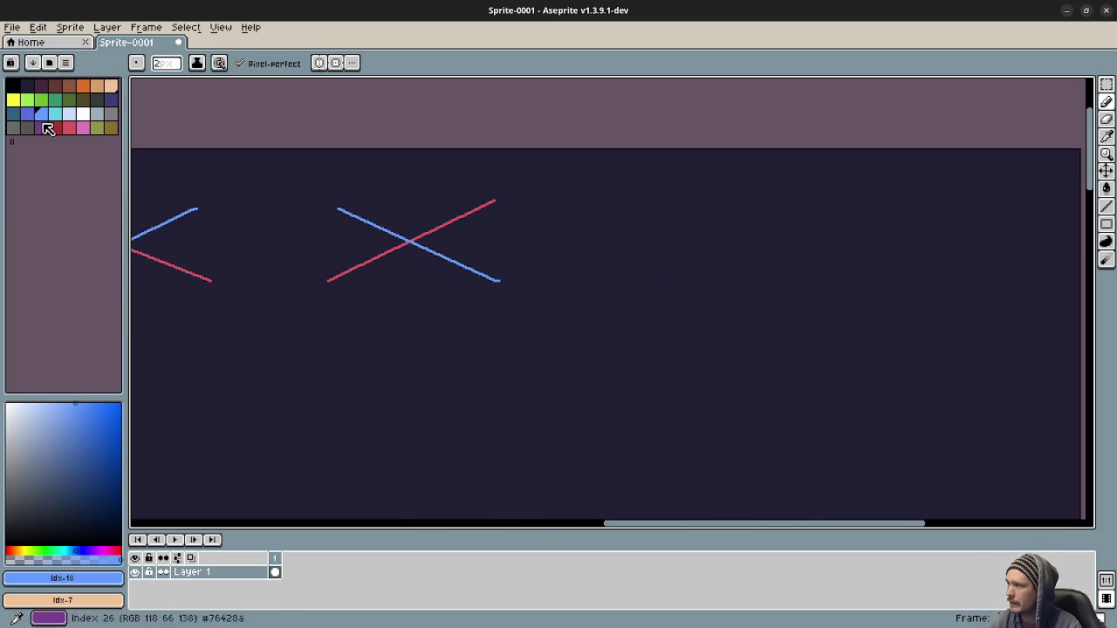
mouse_move(578, 251)
left_mouse_down()
mouse_move(499, 260)
mouse_move(643, 204)
left_mouse_up()
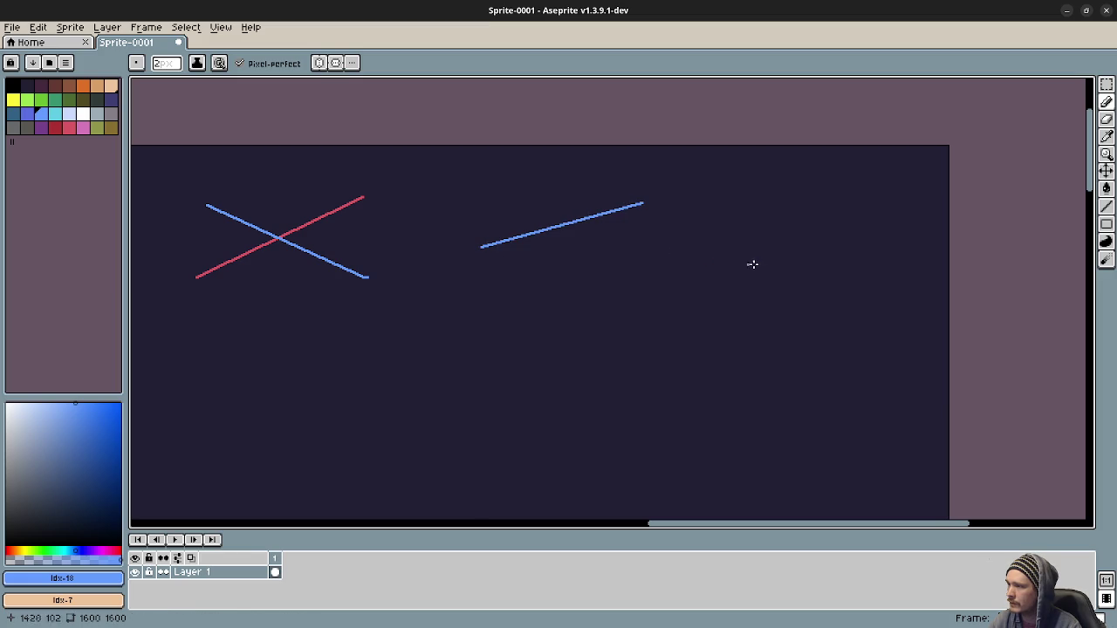
left_click_drag(748, 201, 903, 259)
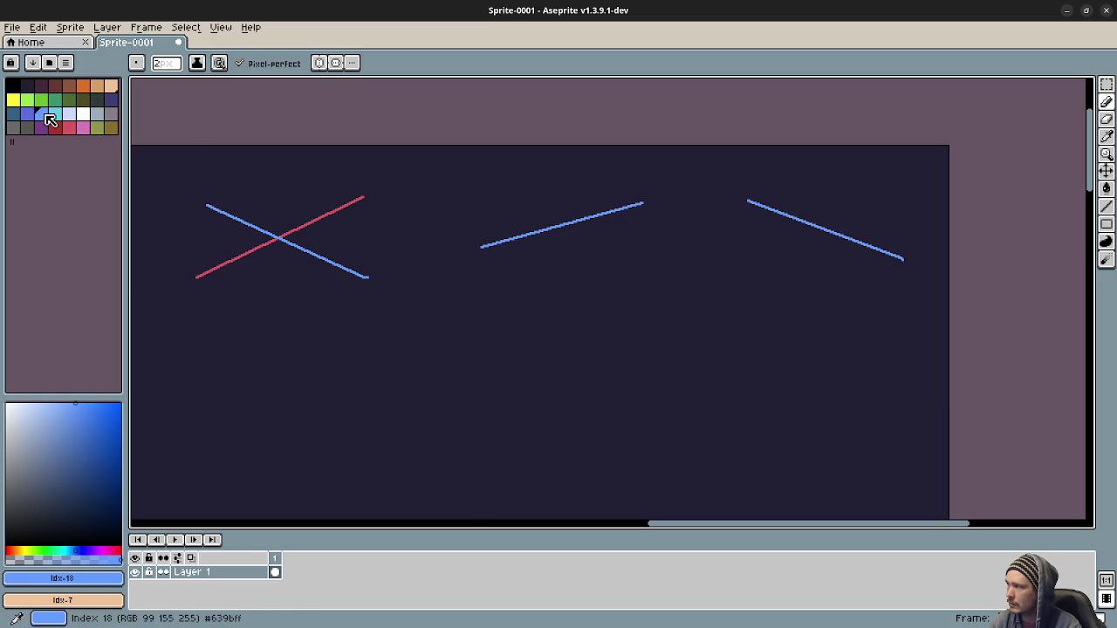
left_click(69, 128)
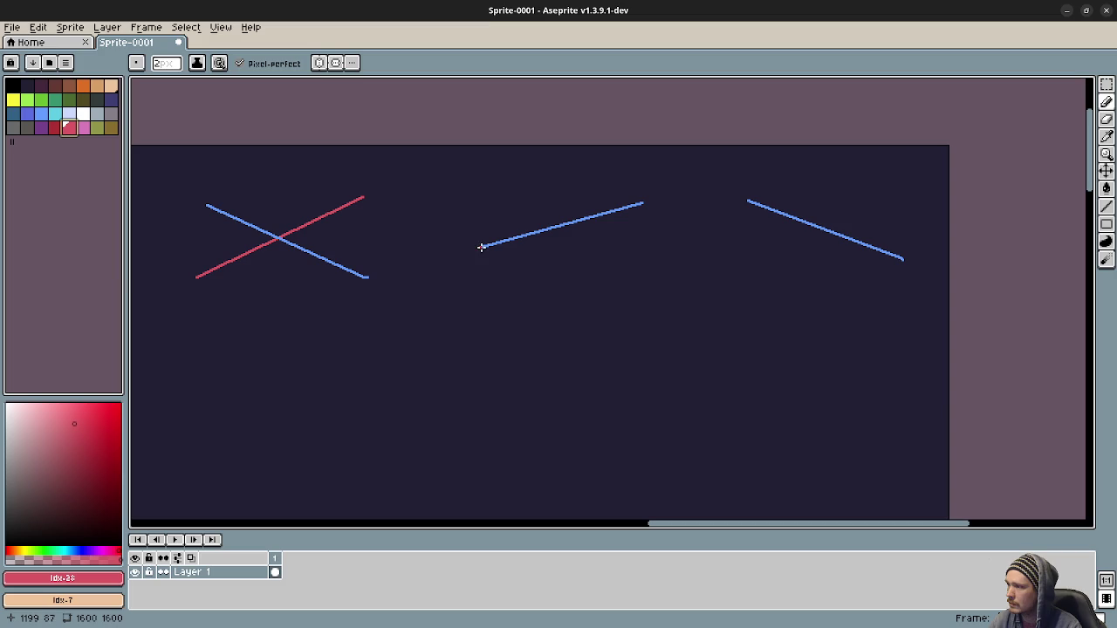
left_click_drag(481, 247, 643, 306)
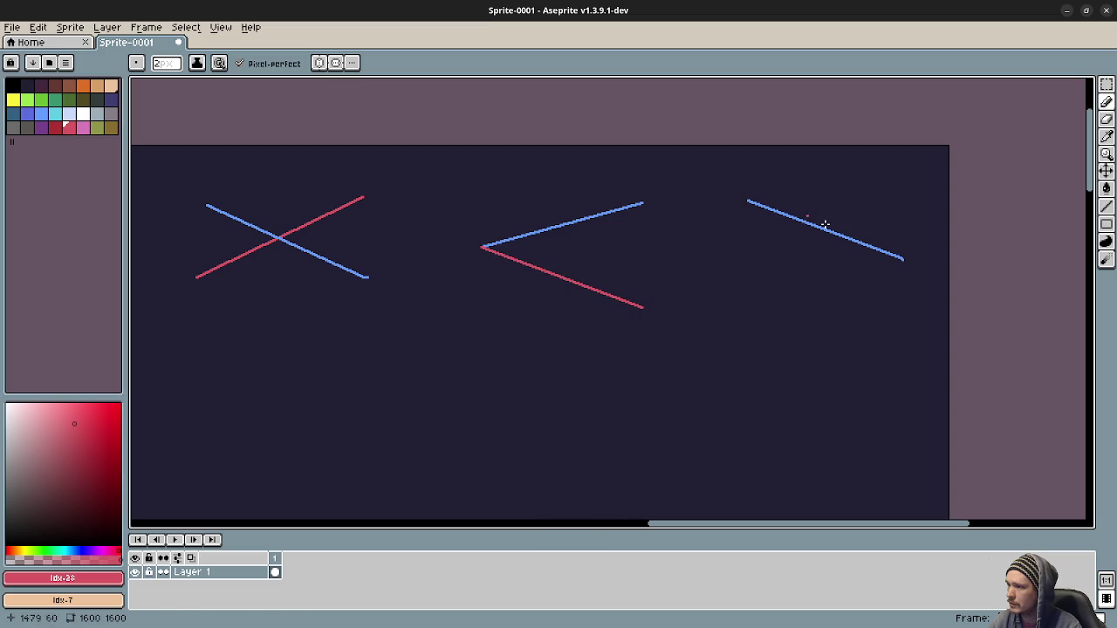
left_click_drag(828, 288, 748, 309)
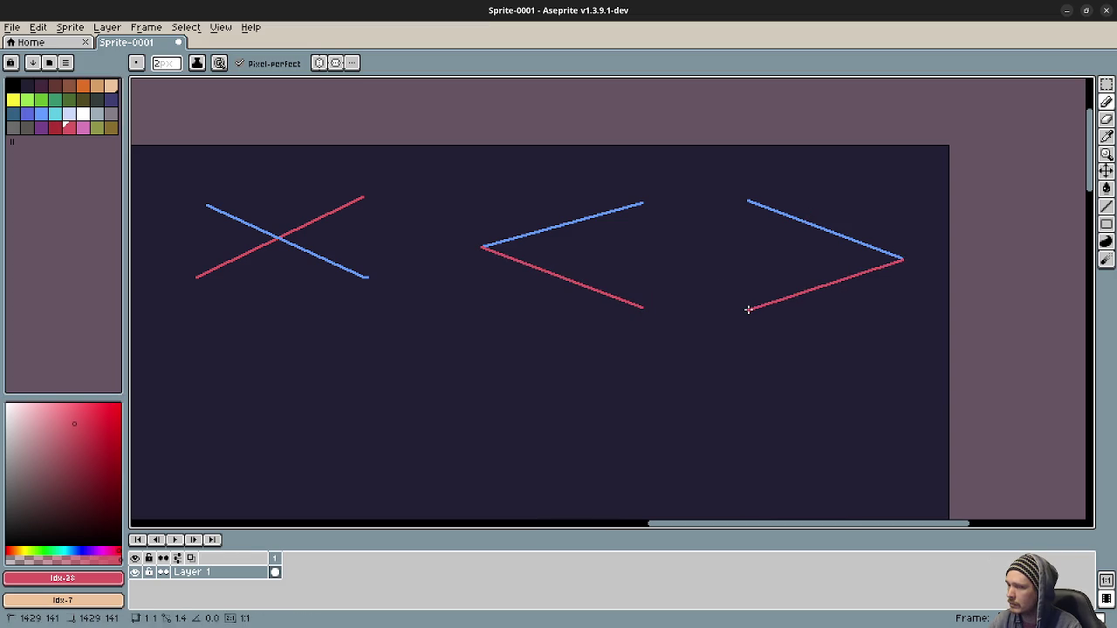
left_click_drag(523, 299, 741, 283)
scroll(740, 283, "down", 2)
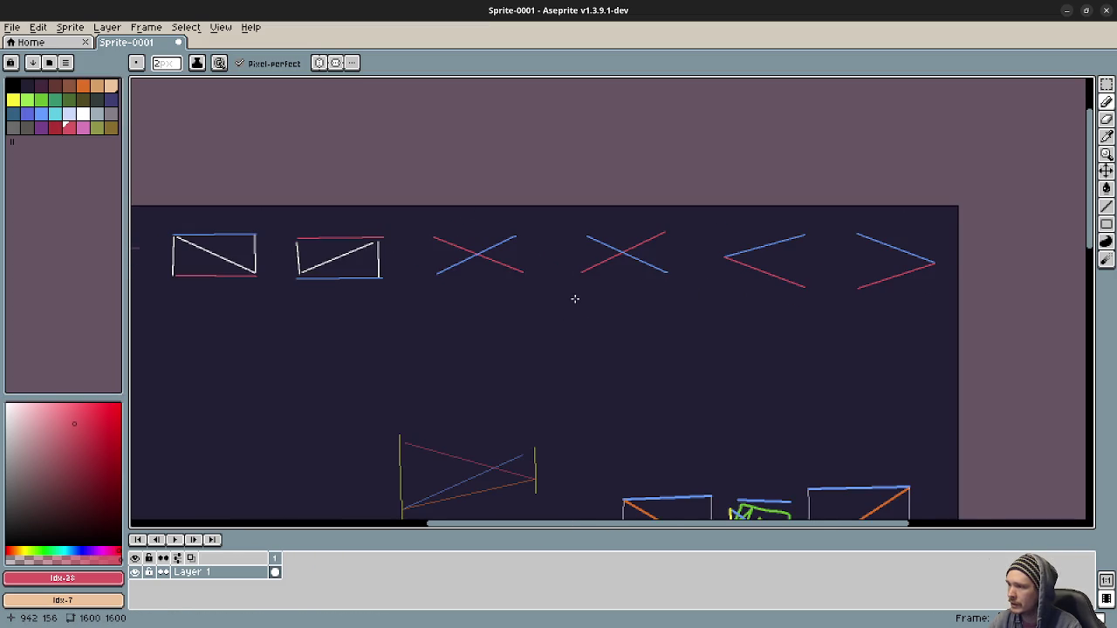
left_click_drag(573, 299, 611, 304)
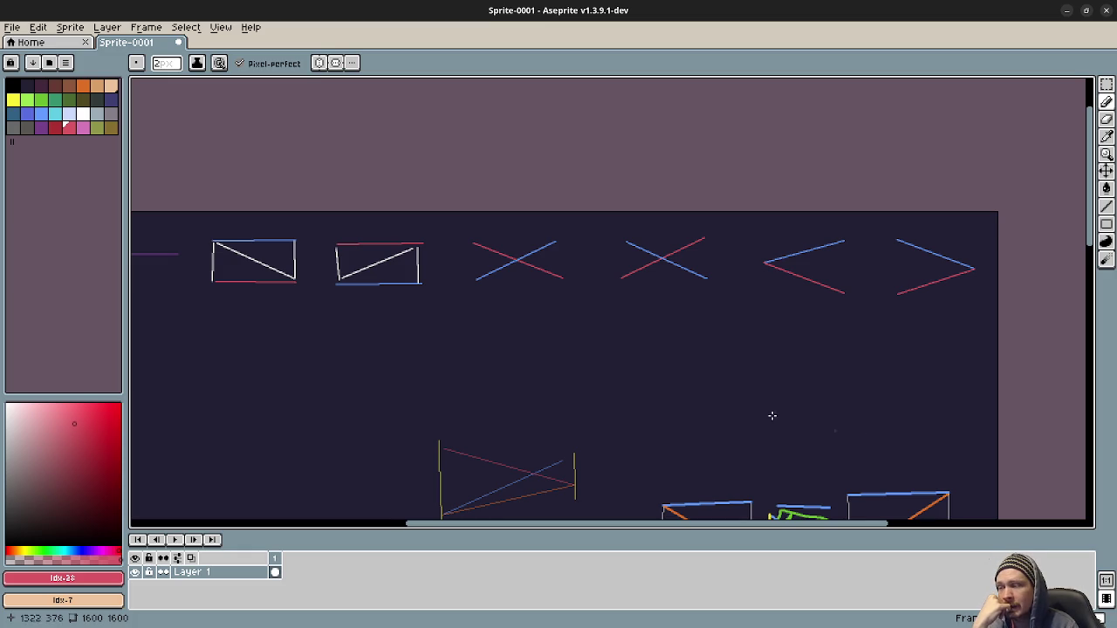
scroll(771, 417, "down", 5)
scroll(700, 257, "right", 3)
left_click_drag(690, 323, 688, 321)
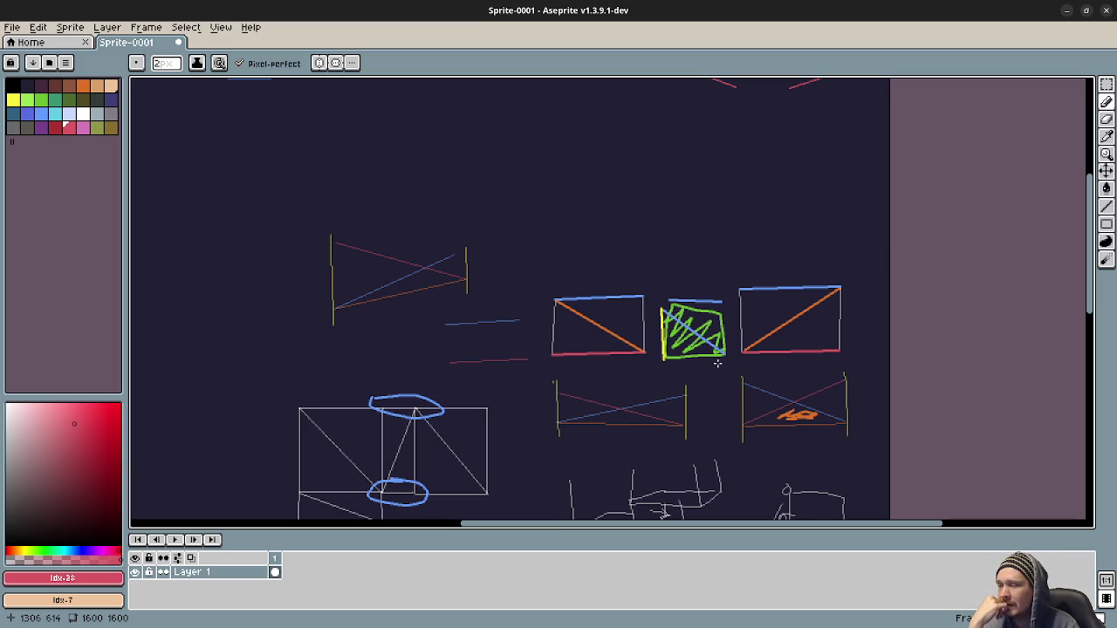
left_click_drag(705, 361, 743, 505)
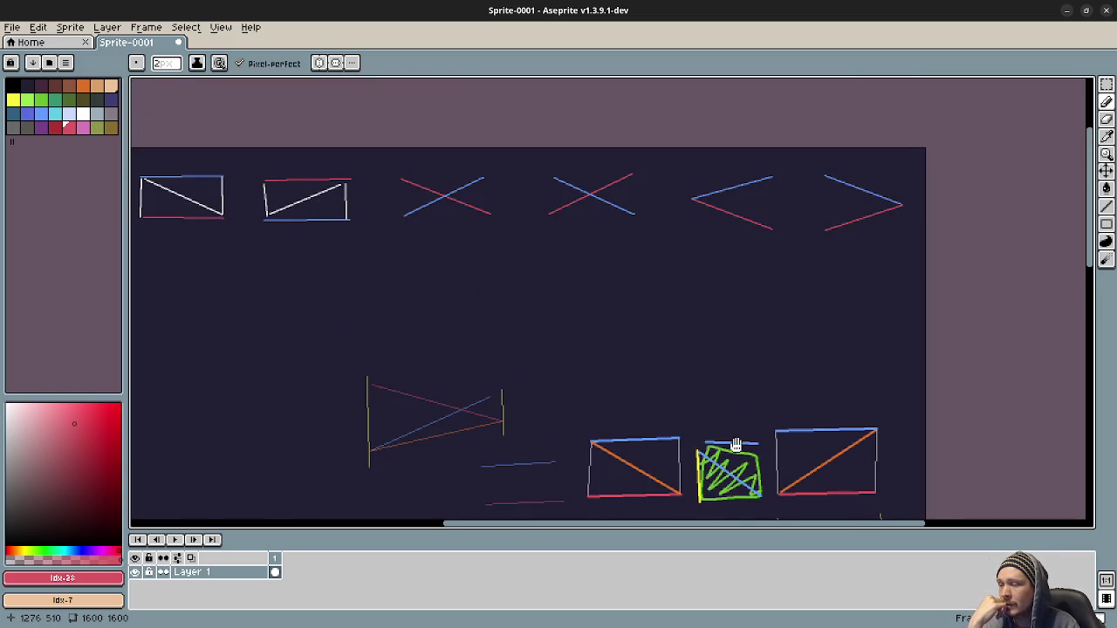
left_click_drag(736, 445, 711, 283)
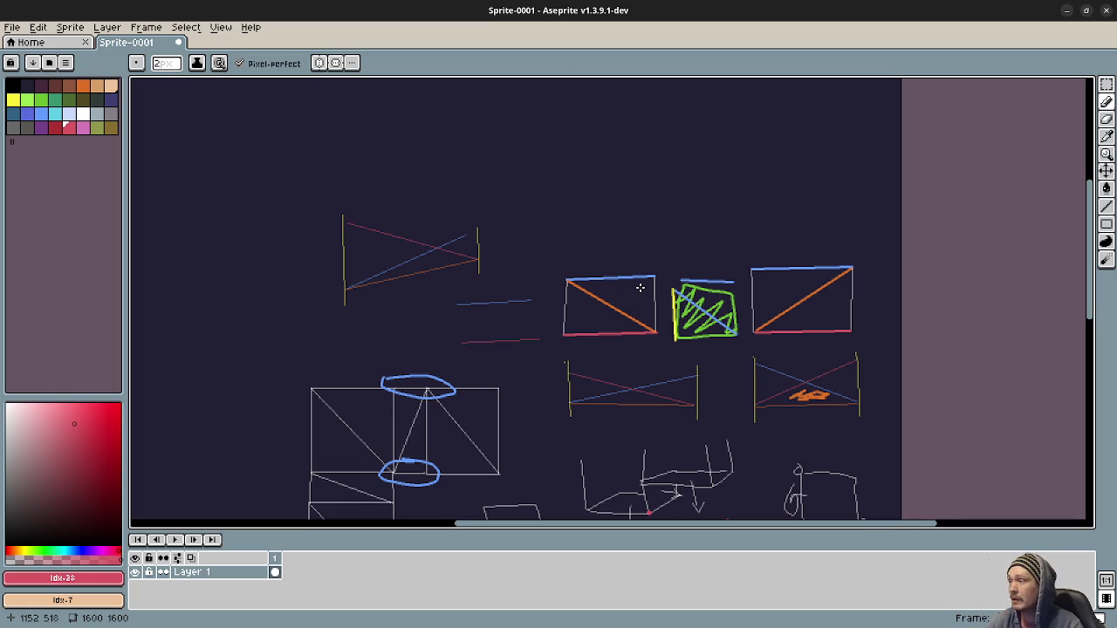
mouse_move(437, 166)
left_mouse_down()
mouse_move(471, 448)
mouse_move(558, 407)
mouse_move(626, 392)
mouse_move(611, 392)
left_mouse_up()
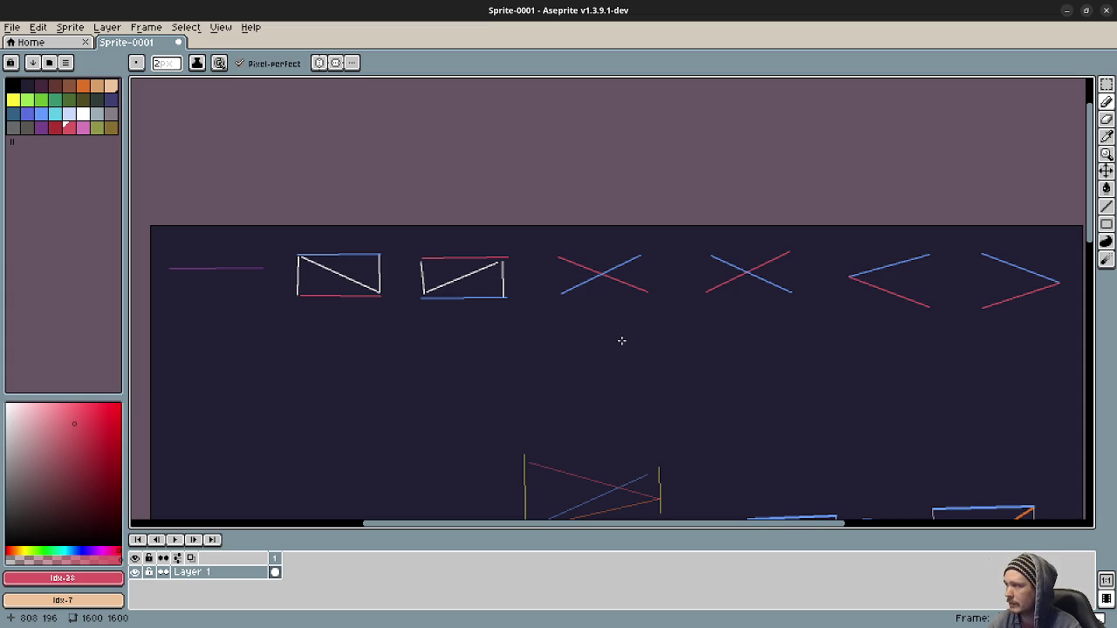
- Draw white lines closing the left chevron's open blue and red ends
left_click(79, 114)
scroll(670, 298, "up", 3)
left_click_drag(420, 213, 534, 265)
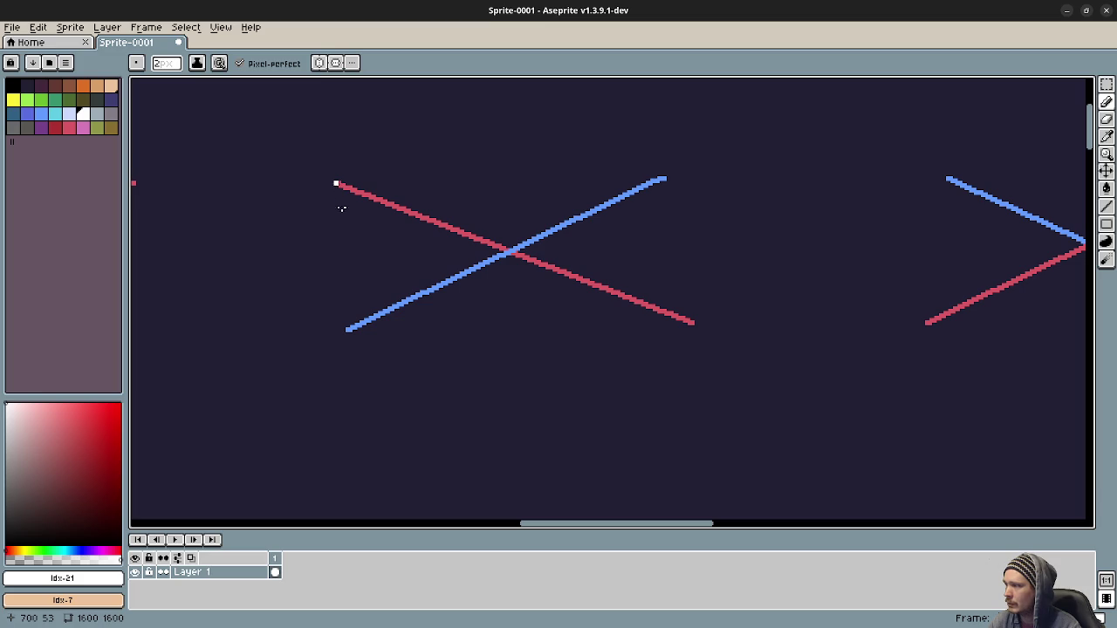
mouse_move(337, 184)
left_mouse_down()
mouse_move(341, 328)
mouse_move(694, 328)
left_mouse_up()
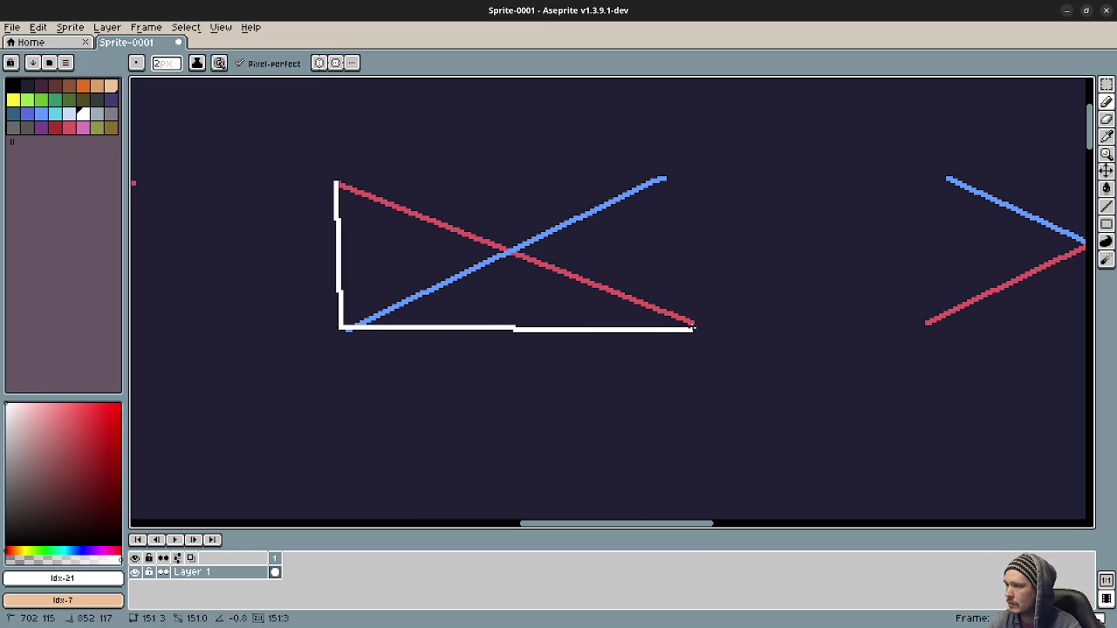
left_click(674, 179, "shift")
left_click_drag(840, 297, 515, 284)
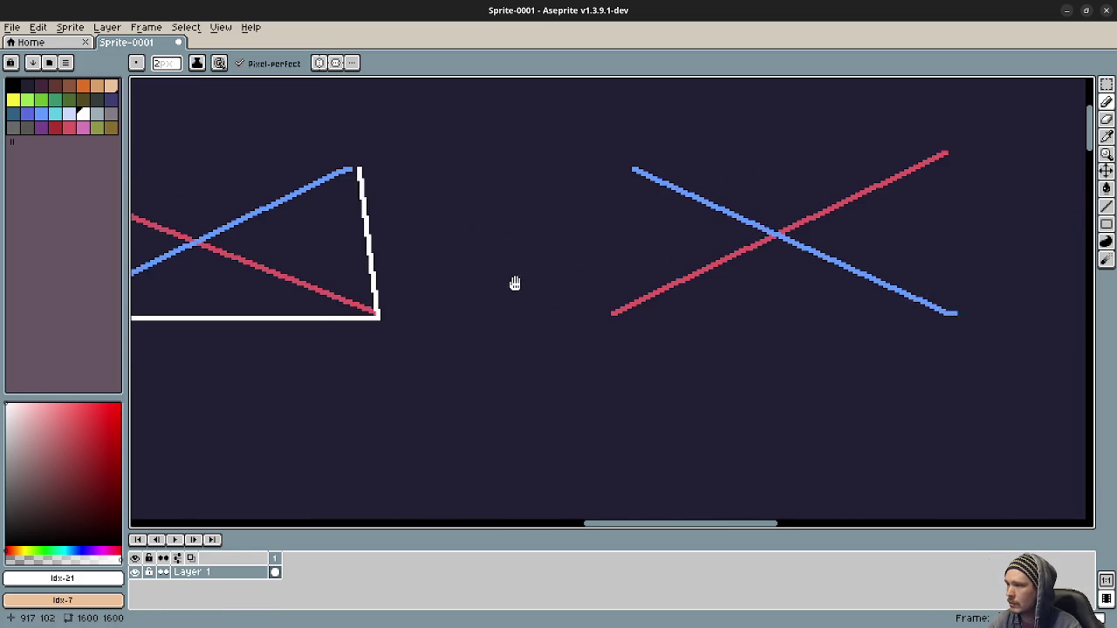
mouse_move(605, 160)
left_mouse_down()
mouse_move(611, 277)
mouse_move(600, 307)
mouse_move(942, 309)
mouse_move(934, 151)
mouse_move(469, 239)
mouse_move(292, 239)
left_mouse_up()
- Join the right chevron's blue and red ends with a white vertical line
left_click_drag(828, 185, 826, 391)
left_click_drag(911, 359, 631, 358)
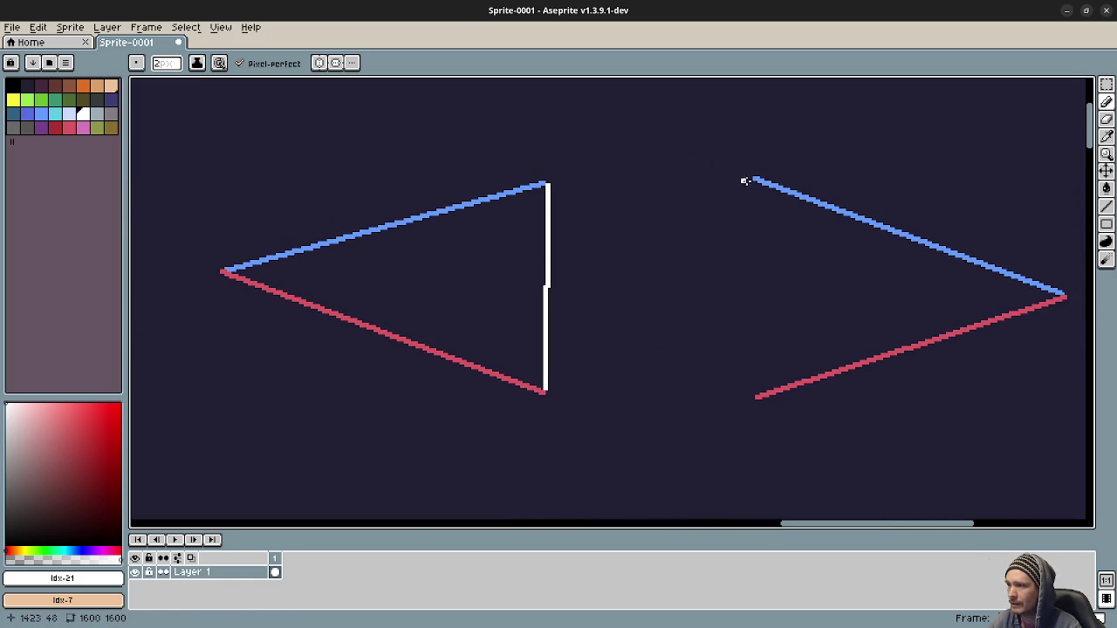
mouse_move(749, 180)
left_mouse_down()
mouse_move(755, 394)
mouse_move(753, 231)
left_mouse_up()
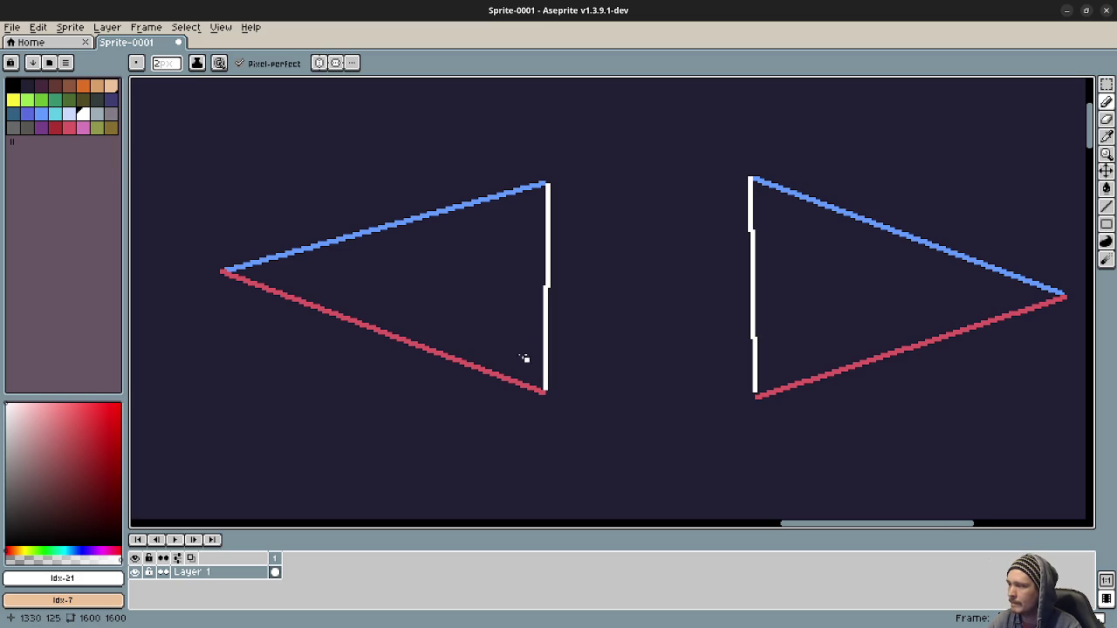
left_click_drag(524, 357, 567, 386)
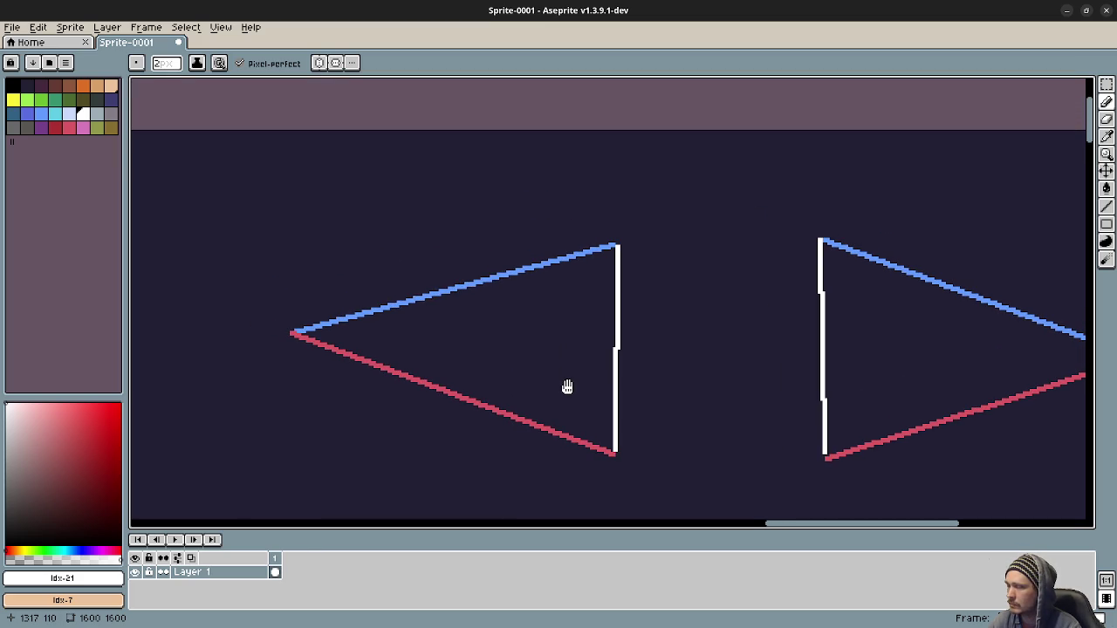
- Centre the right-pointing triangle in view and pencil a broken white rectangle around it
mouse_move(567, 387)
left_mouse_down()
mouse_move(562, 369)
mouse_move(526, 361)
left_mouse_up()
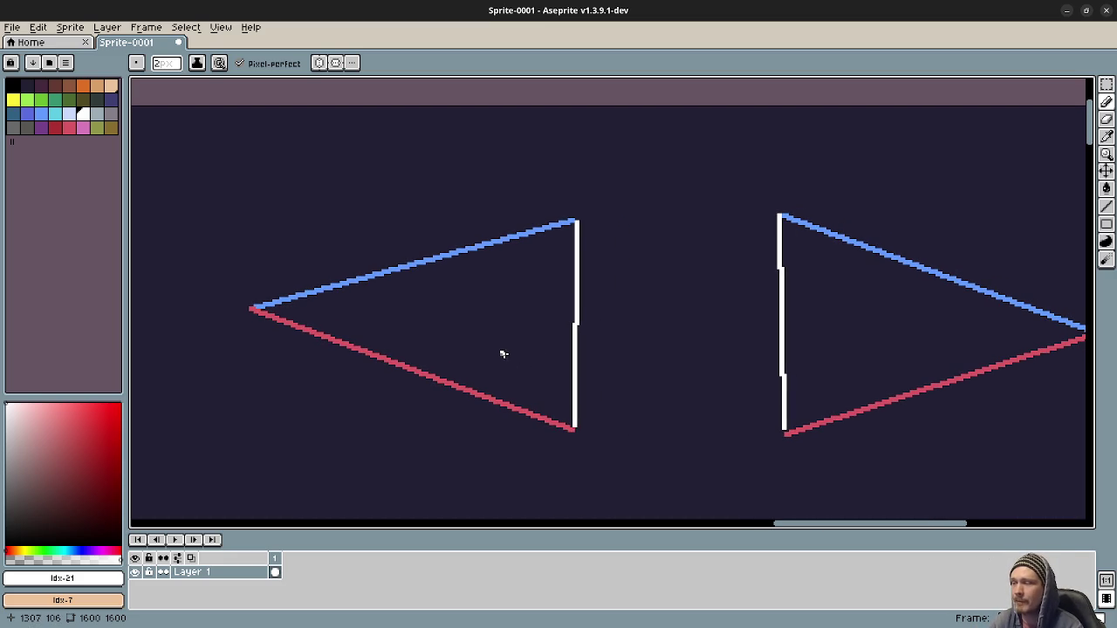
mouse_move(597, 338)
left_mouse_down()
mouse_move(545, 331)
mouse_move(564, 326)
left_mouse_up()
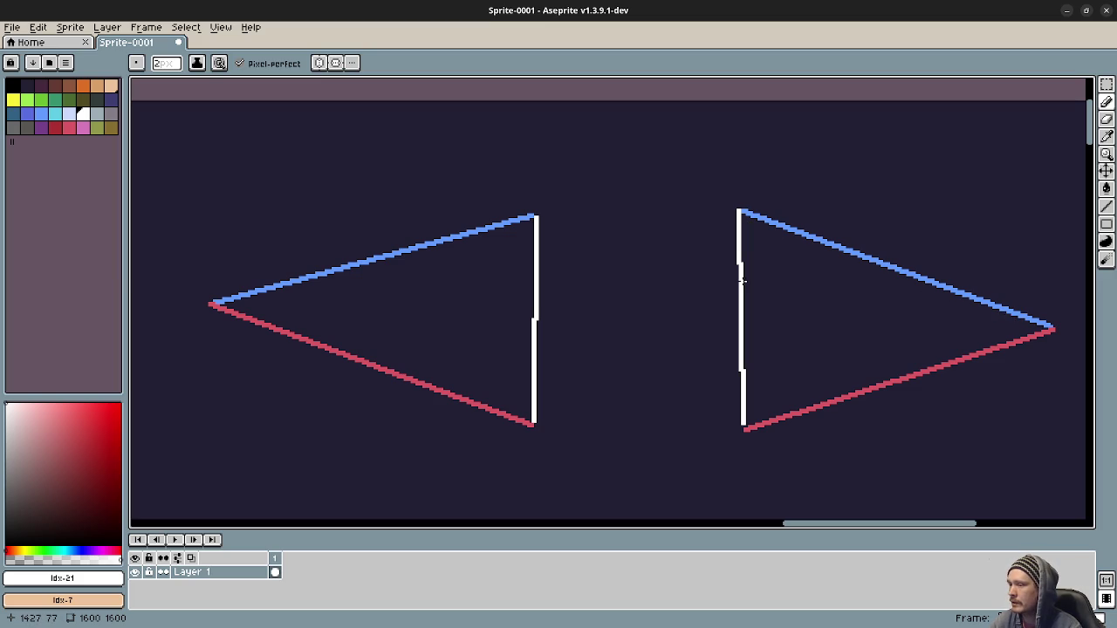
mouse_move(568, 346)
left_mouse_down()
mouse_move(873, 364)
mouse_move(861, 359)
left_mouse_up()
mouse_move(498, 370)
left_mouse_down()
mouse_move(471, 358)
mouse_move(731, 377)
mouse_move(491, 372)
left_mouse_up()
scroll(490, 372, "right", 5)
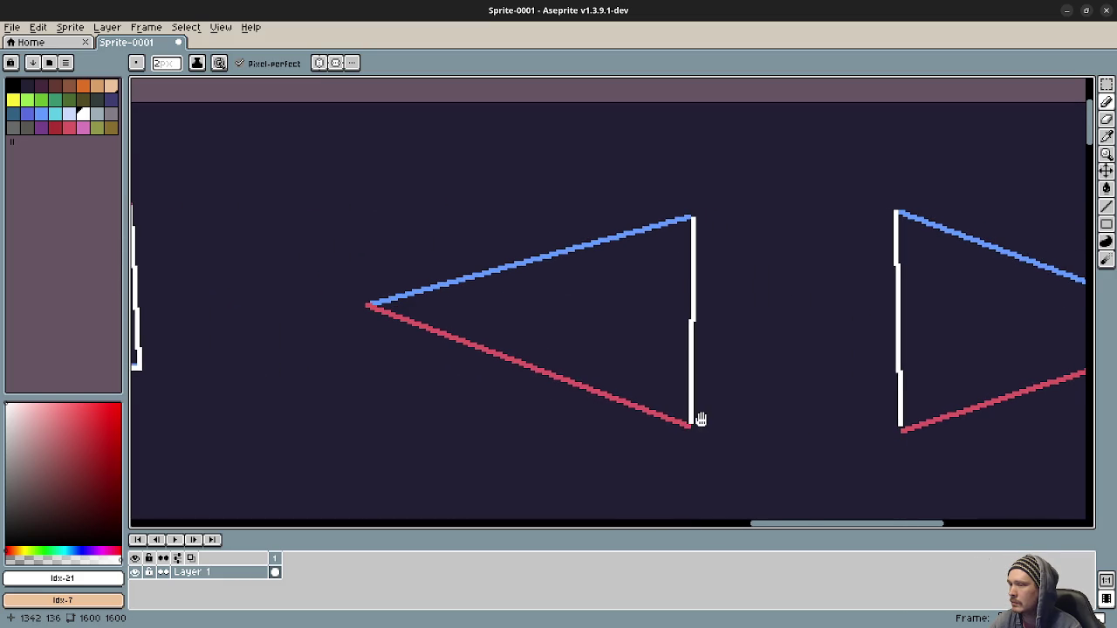
left_click_drag(701, 419, 612, 382)
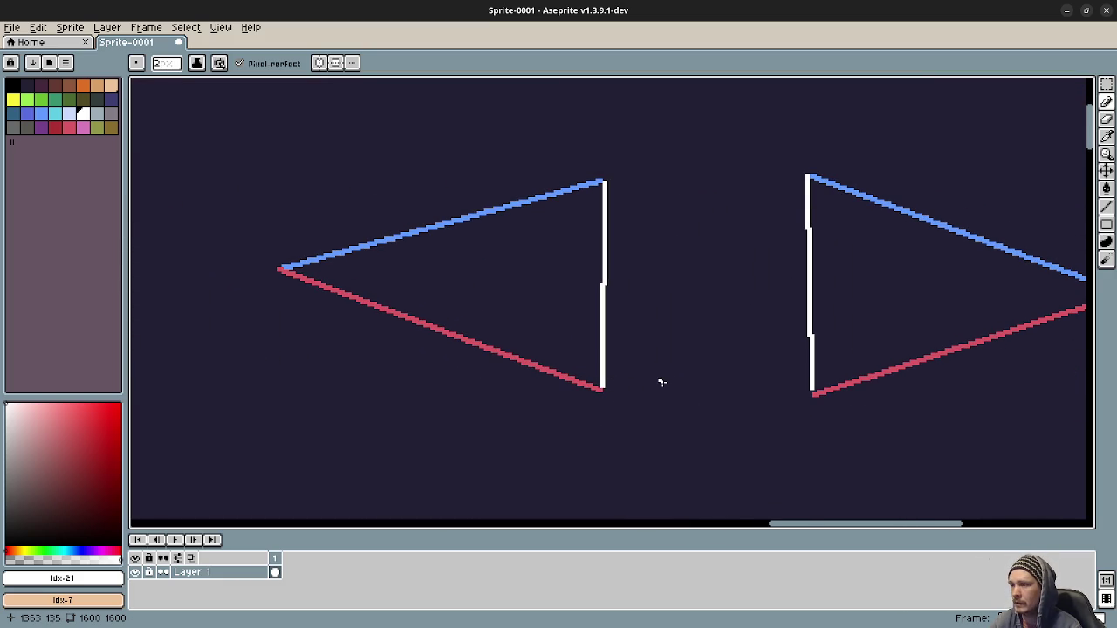
mouse_move(662, 382)
left_mouse_down()
mouse_move(600, 382)
mouse_move(599, 411)
mouse_move(619, 434)
left_mouse_up()
scroll(623, 413, "down", 2)
scroll(649, 401, "left", 2)
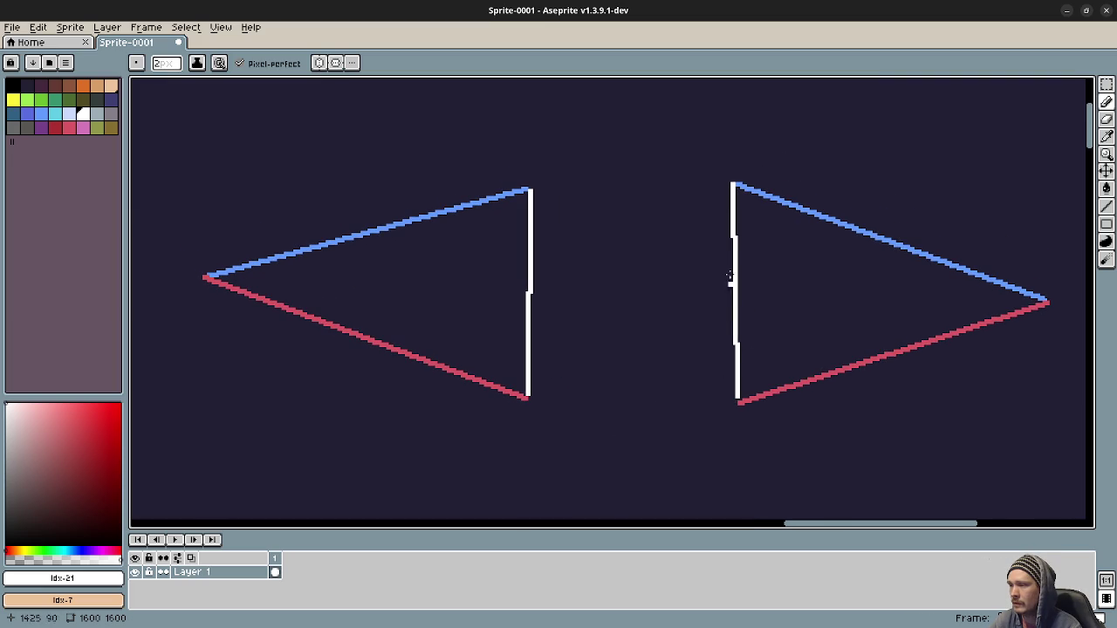
left_click_drag(749, 323, 624, 321)
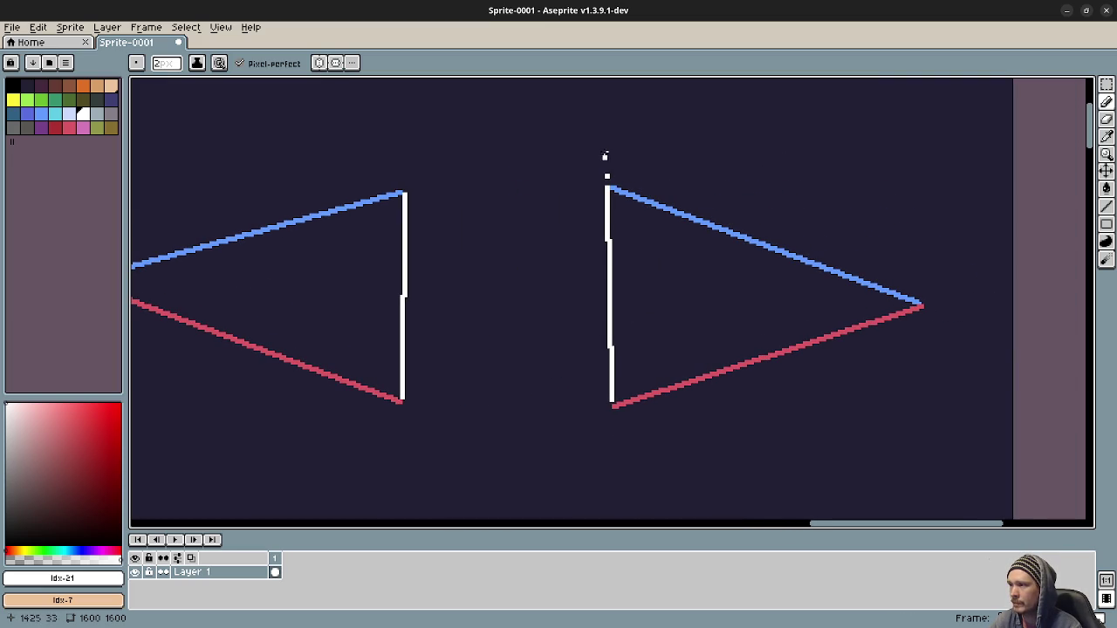
mouse_move(658, 127)
left_mouse_down()
mouse_move(911, 131)
mouse_move(927, 431)
mouse_move(616, 451)
mouse_move(705, 425)
left_mouse_up()
- Undo the right triangle's dashed outline and redraw it tighter
left_click_drag(826, 400, 794, 403)
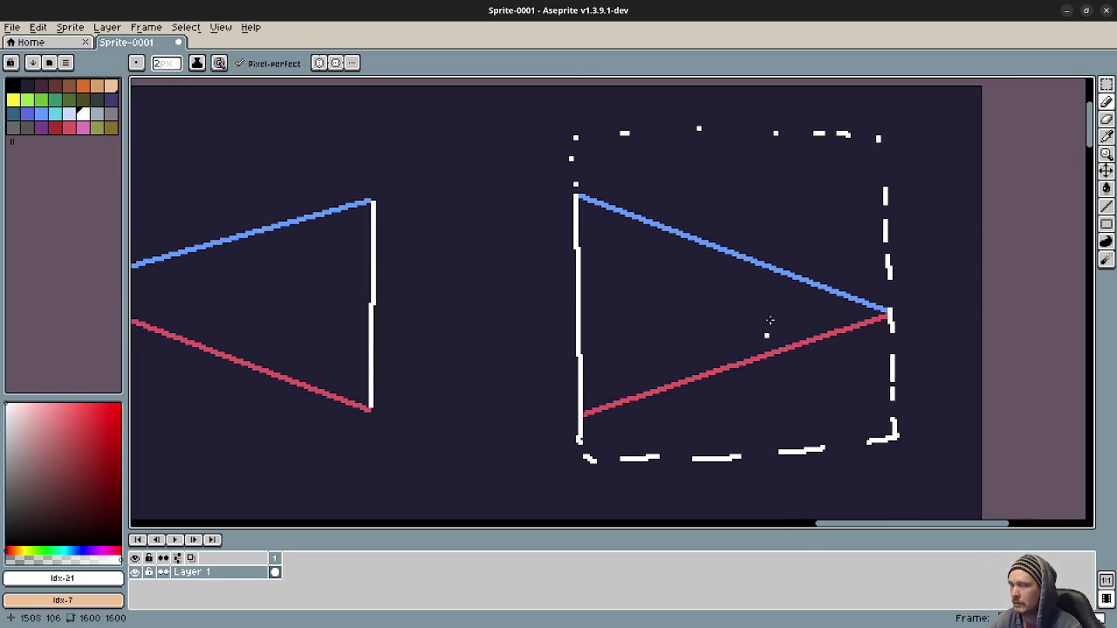
key("v")
key("ctrl+z")
key("ctrl+z")
key("ctrl+z")
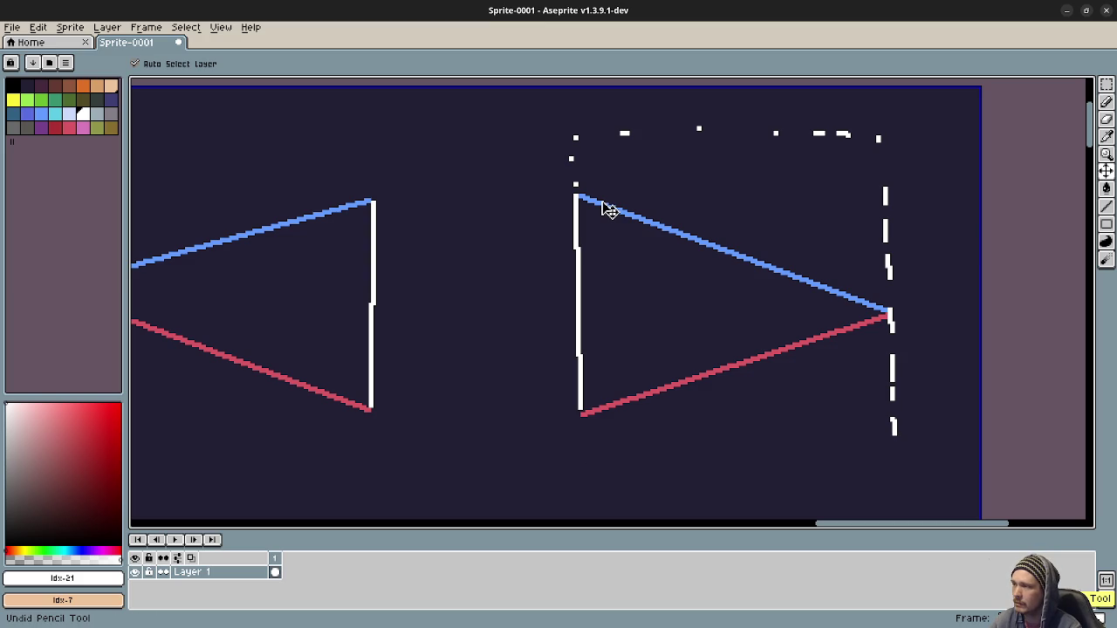
key("ctrl+z")
key("ctrl+z")
key("ctrl+z")
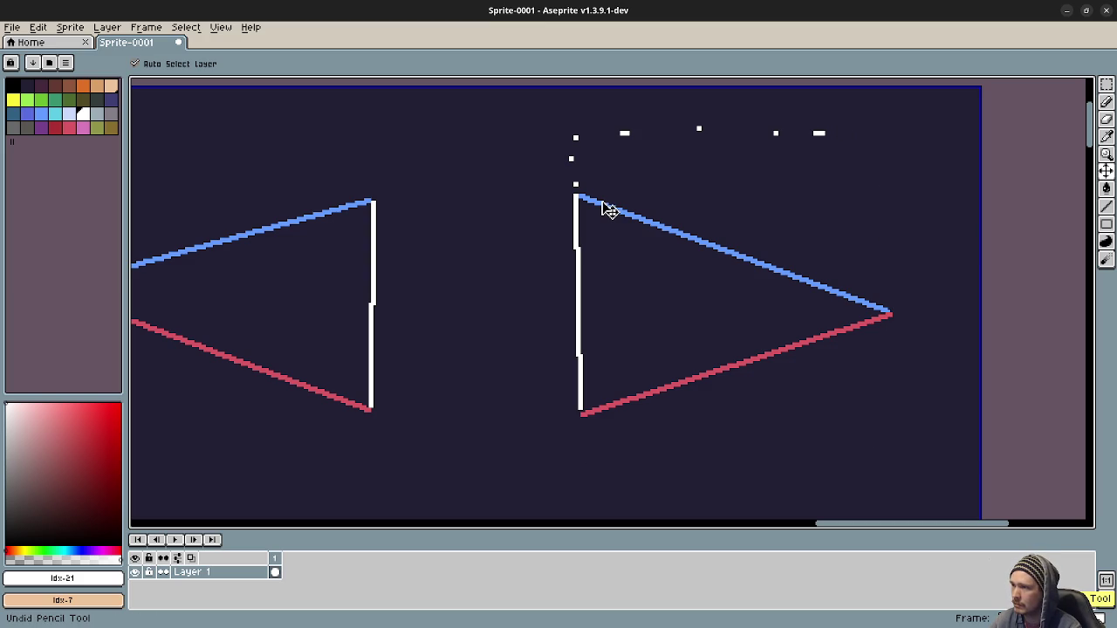
key("ctrl+z")
key("b")
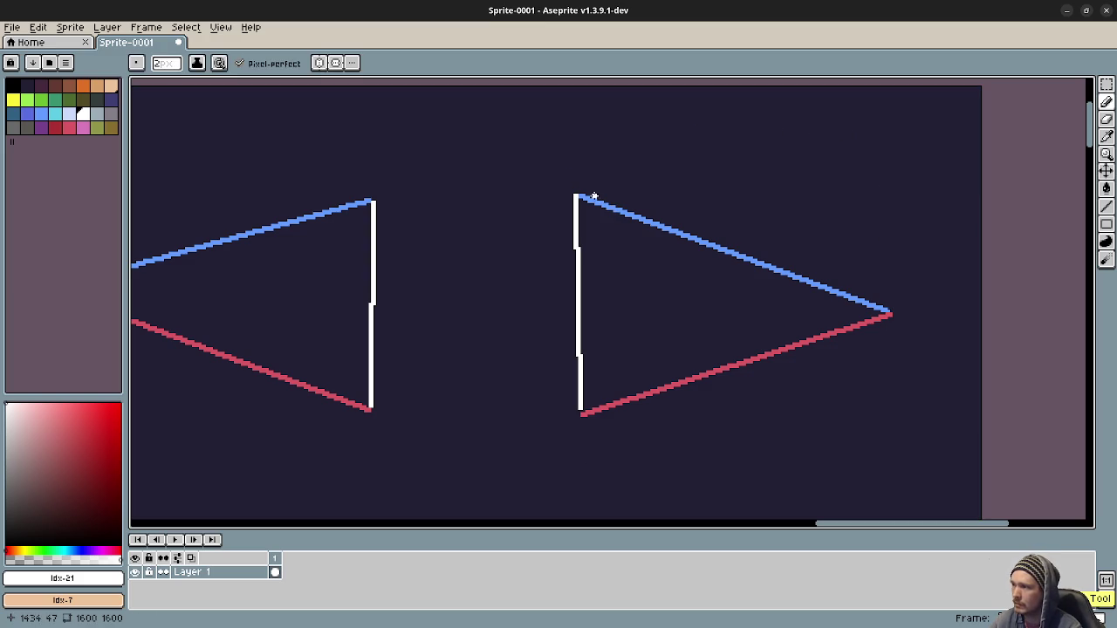
mouse_move(637, 199)
left_mouse_down()
mouse_move(820, 189)
mouse_move(881, 207)
mouse_move(883, 393)
mouse_move(596, 419)
left_mouse_up()
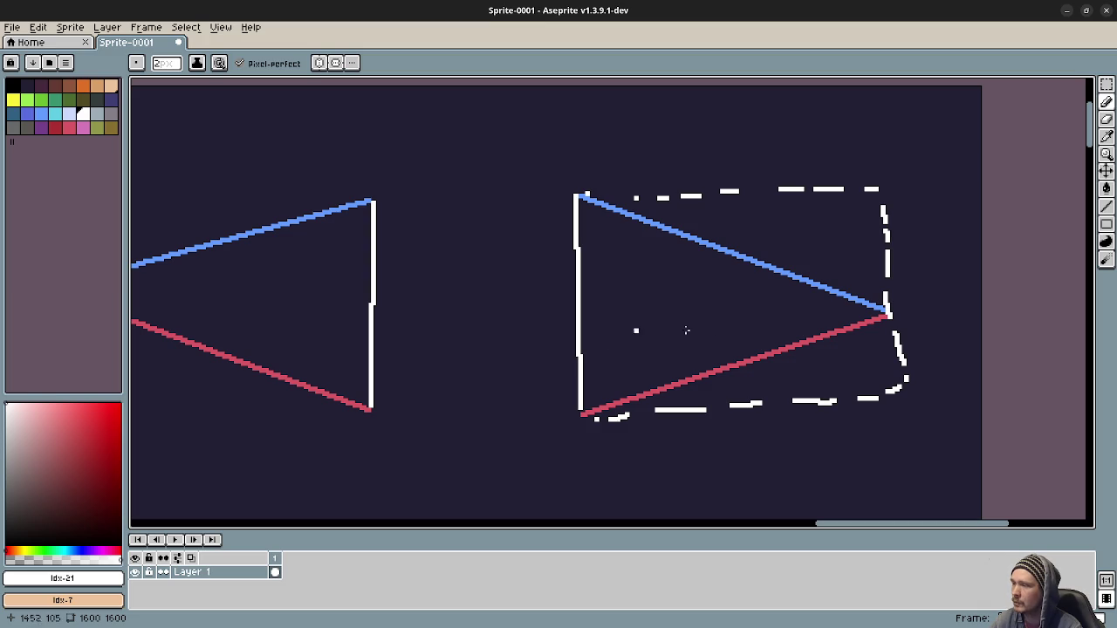
- Sketch a dashed quad below the left triangle and circle its bottom vertex
left_click_drag(443, 318, 765, 299)
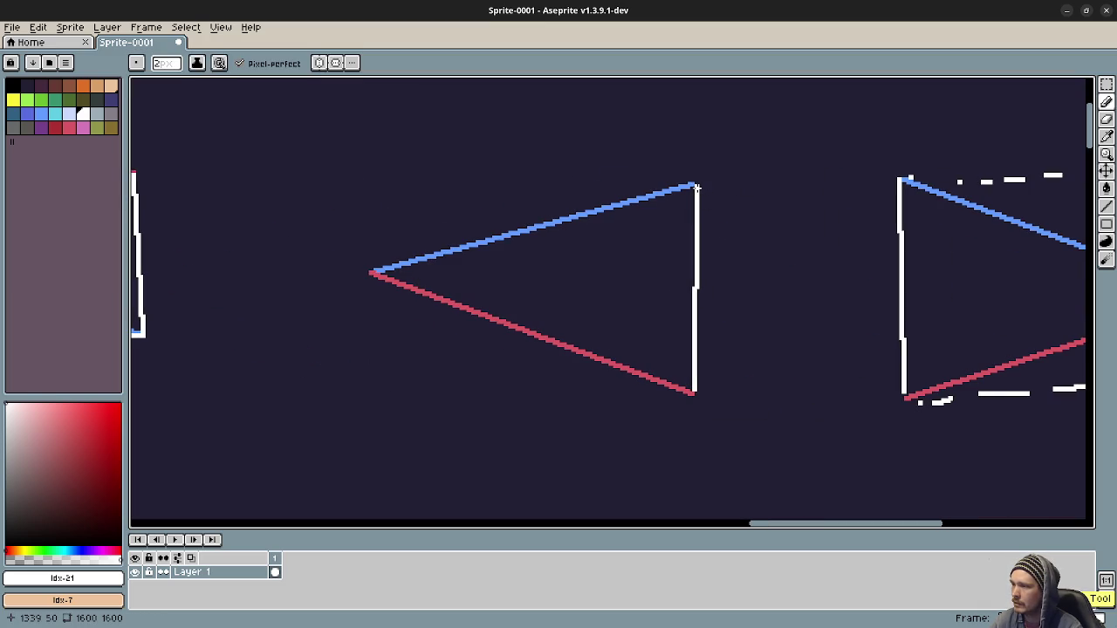
mouse_move(696, 187)
left_mouse_down()
mouse_move(799, 390)
mouse_move(690, 432)
mouse_move(528, 484)
mouse_move(482, 485)
mouse_move(375, 293)
left_mouse_up()
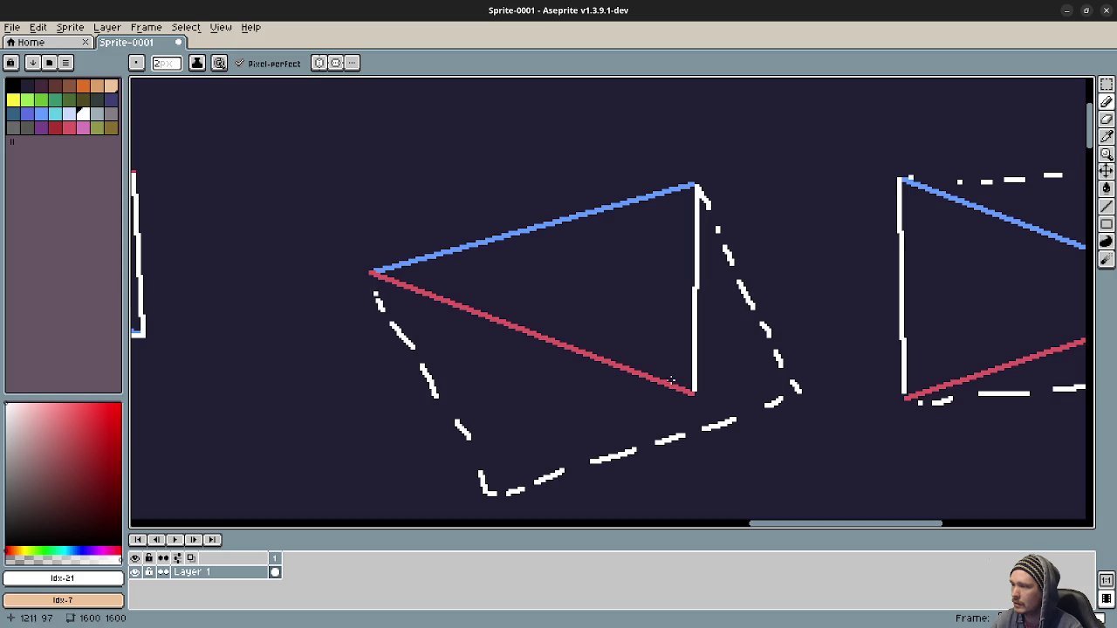
left_click_drag(690, 392, 691, 389)
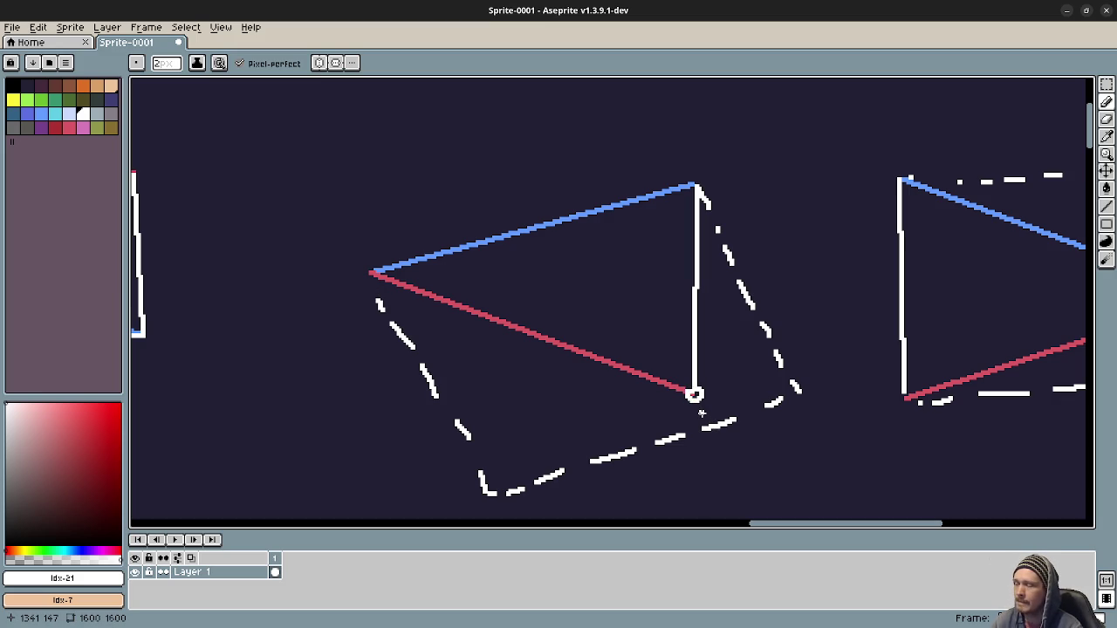
scroll(753, 323, "right", 5)
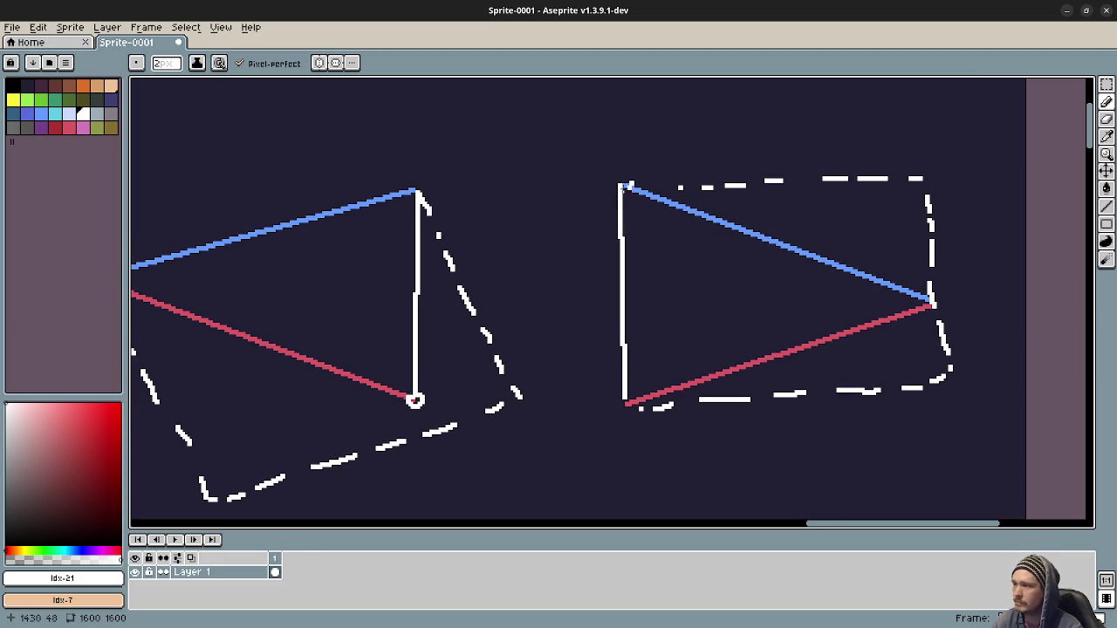
scroll(703, 359, "left", 1)
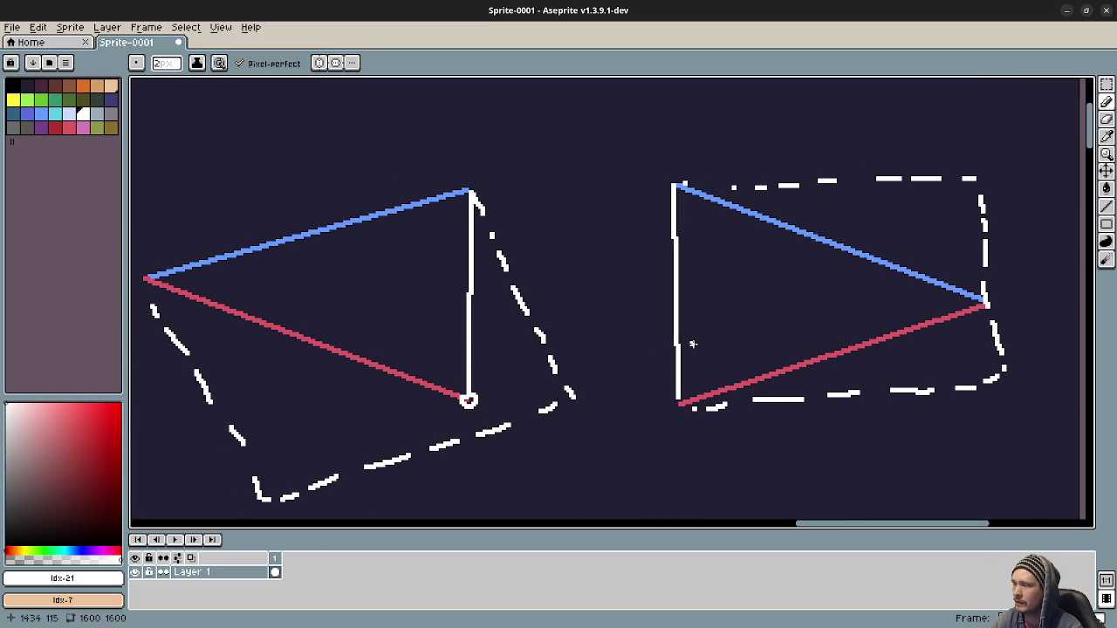
- Undo the vertex circle, the left triangle's outline and the right triangle's lower strokes
left_click_drag(664, 353, 733, 342)
key("ctrl+z")
key("ctrl+z")
key("ctrl+z")
key("ctrl+z")
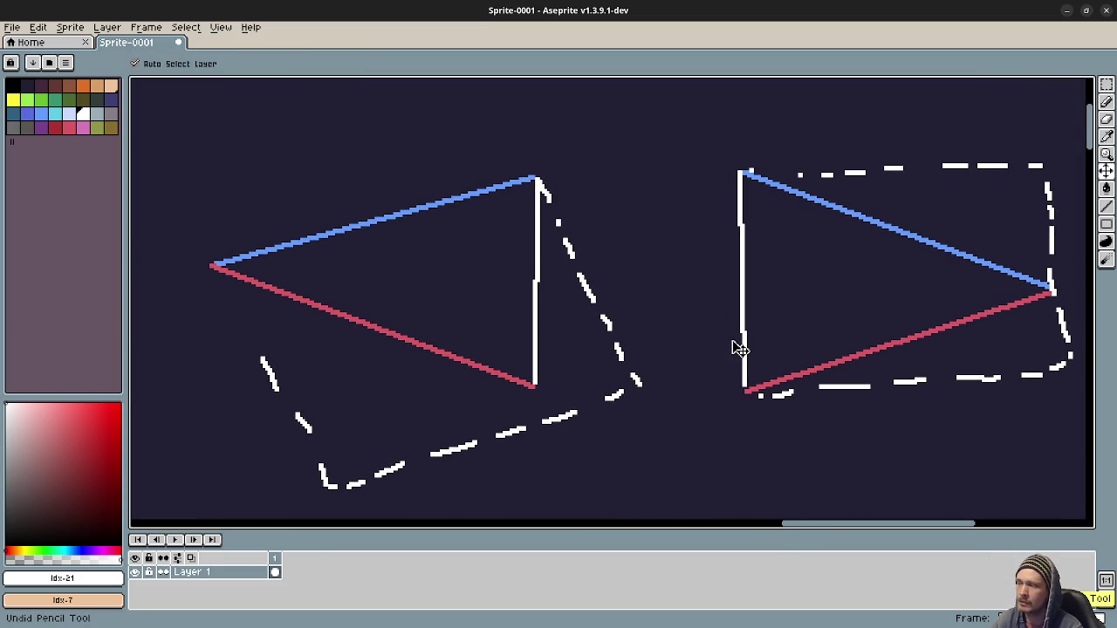
key("ctrl+z")
key("ctrl+z")
key("ctrl+z")
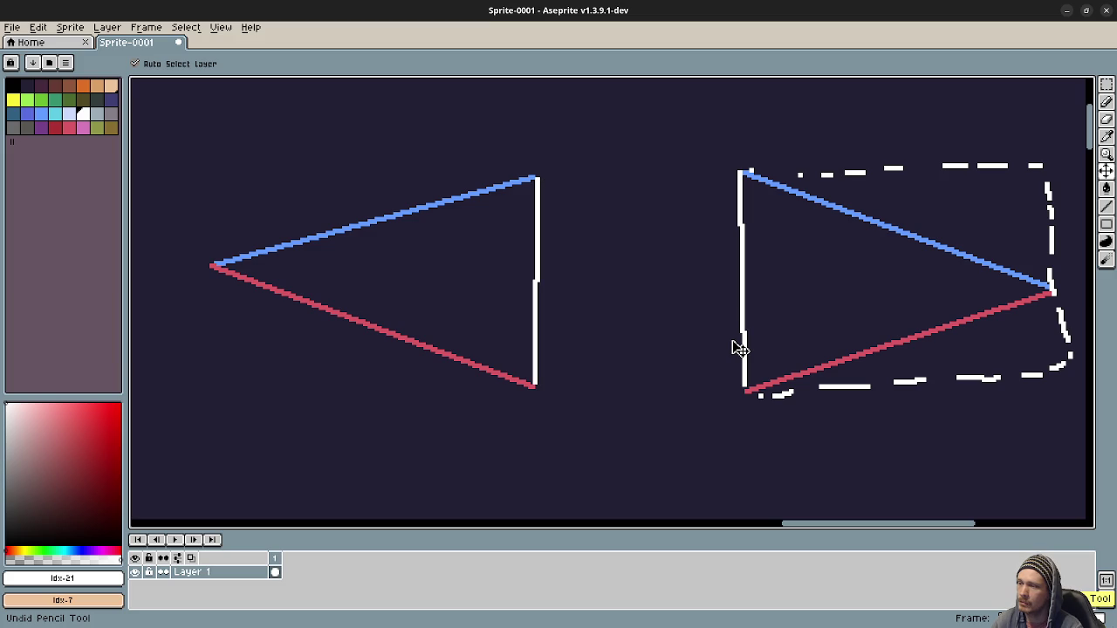
key("ctrl+z")
key("ctrl+z")
key("ctrl+z")
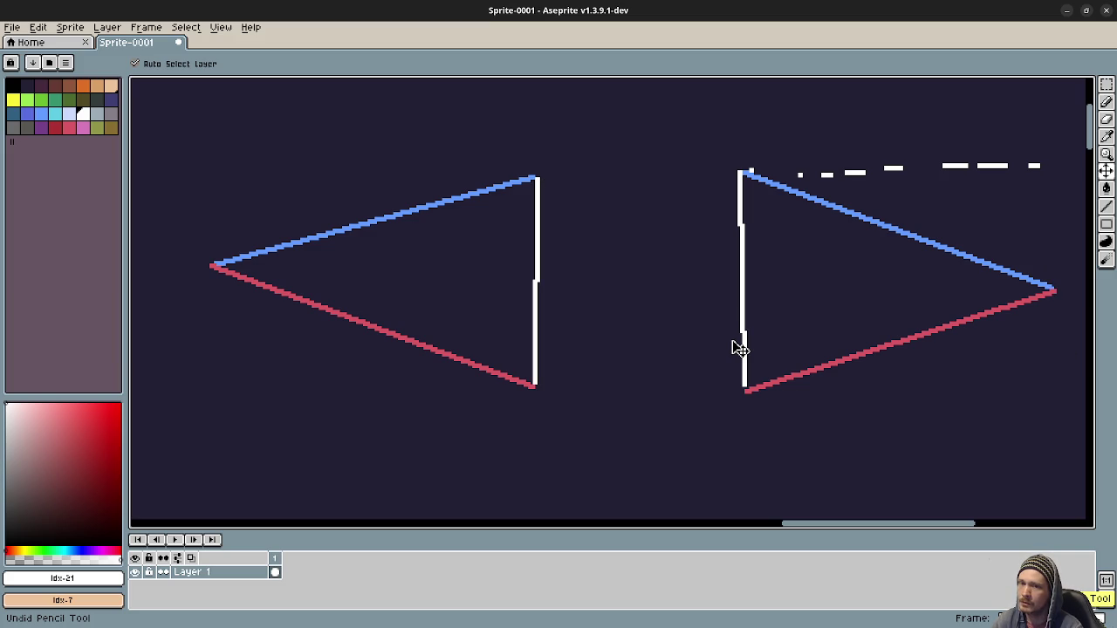
key("ctrl+z")
key("ctrl+z")
key("ctrl+z")
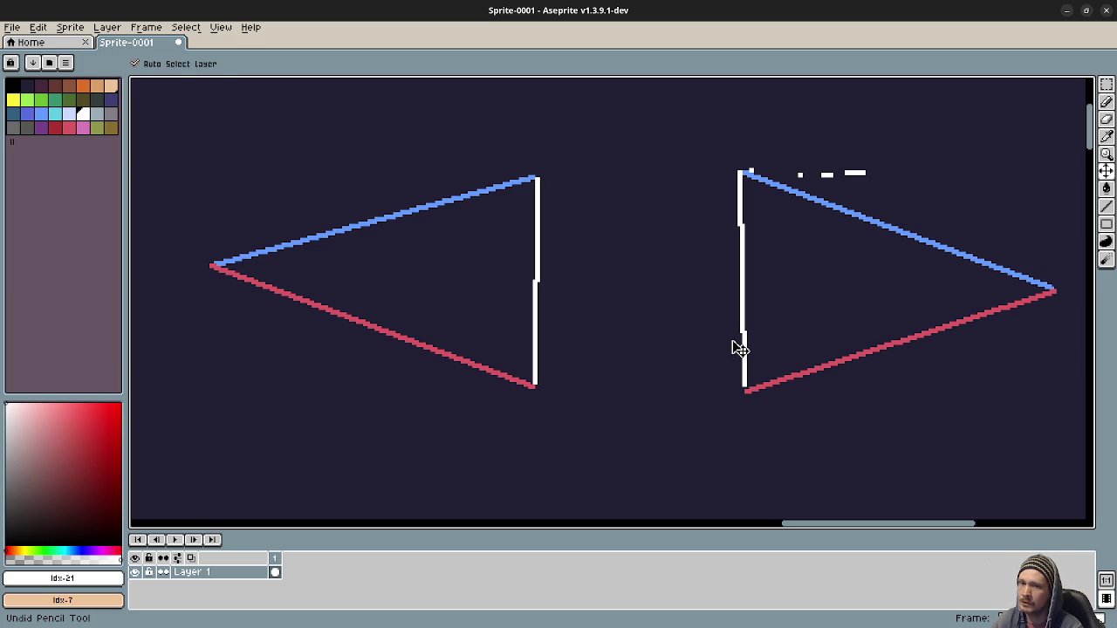
key("b")
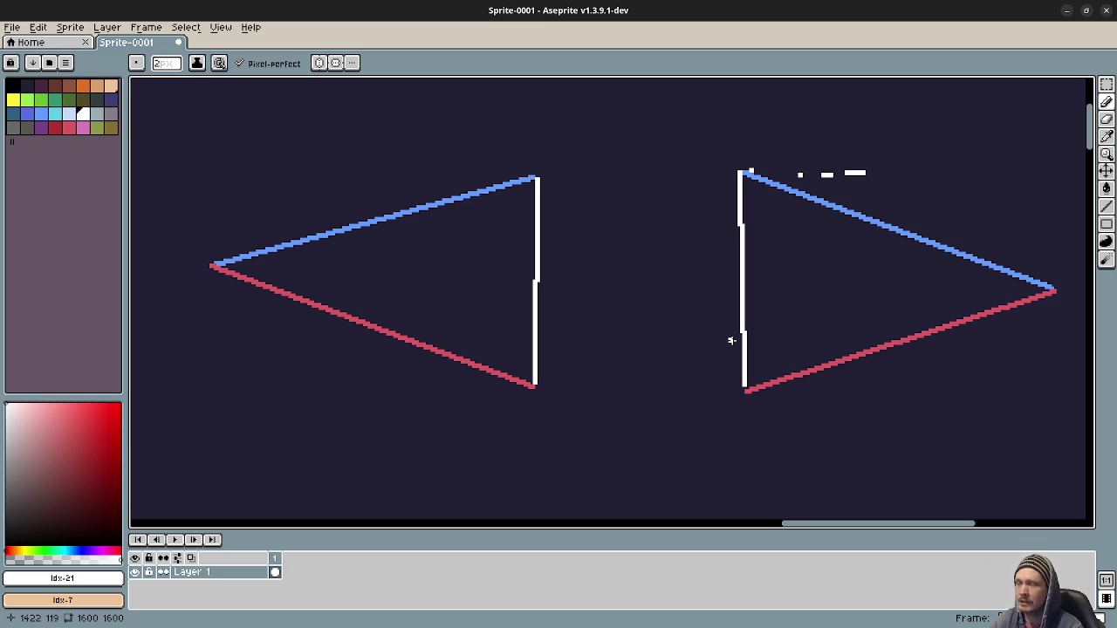
- Undo the remaining top dashes, then zoom out to show all quad sketches
key("v")
key("ctrl+z")
key("ctrl+z")
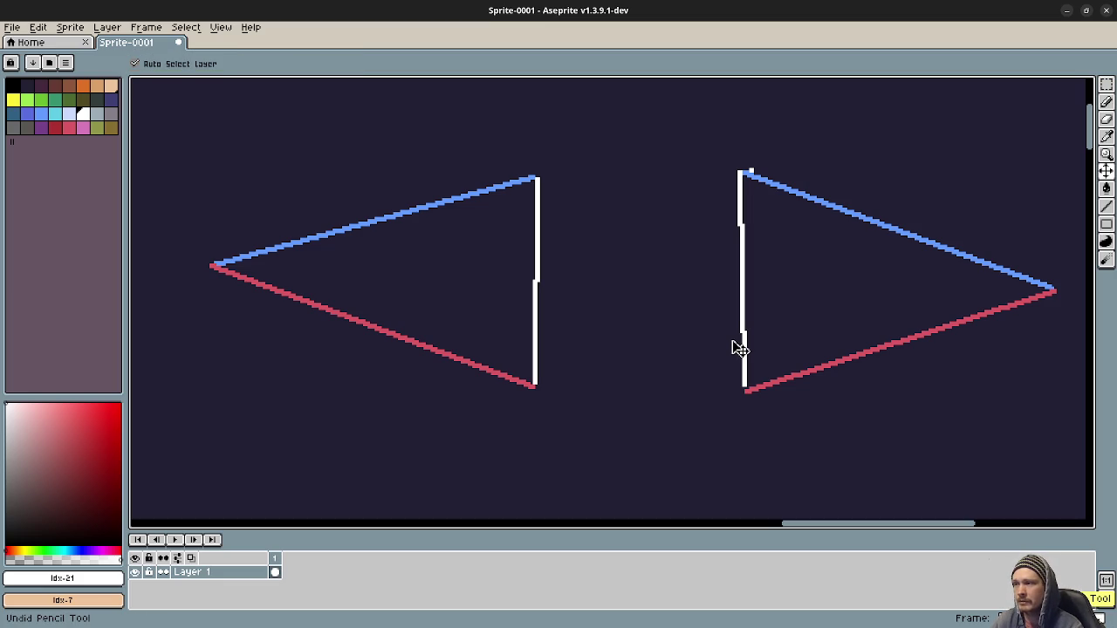
key("ctrl+z")
key("b")
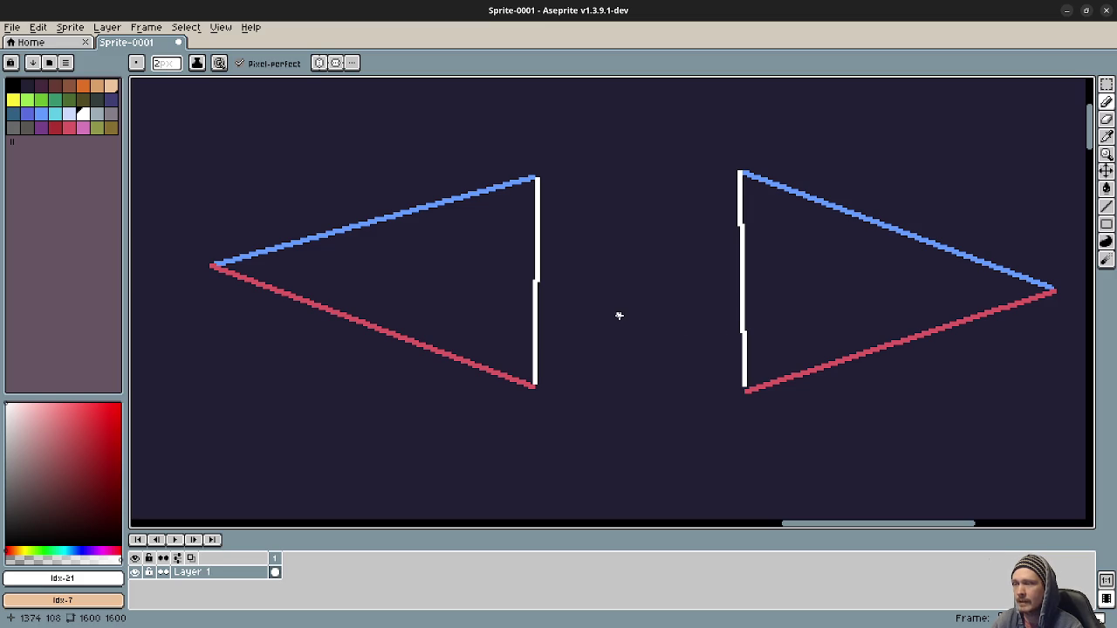
mouse_move(611, 294)
left_mouse_down()
mouse_move(678, 349)
mouse_move(787, 313)
left_mouse_up()
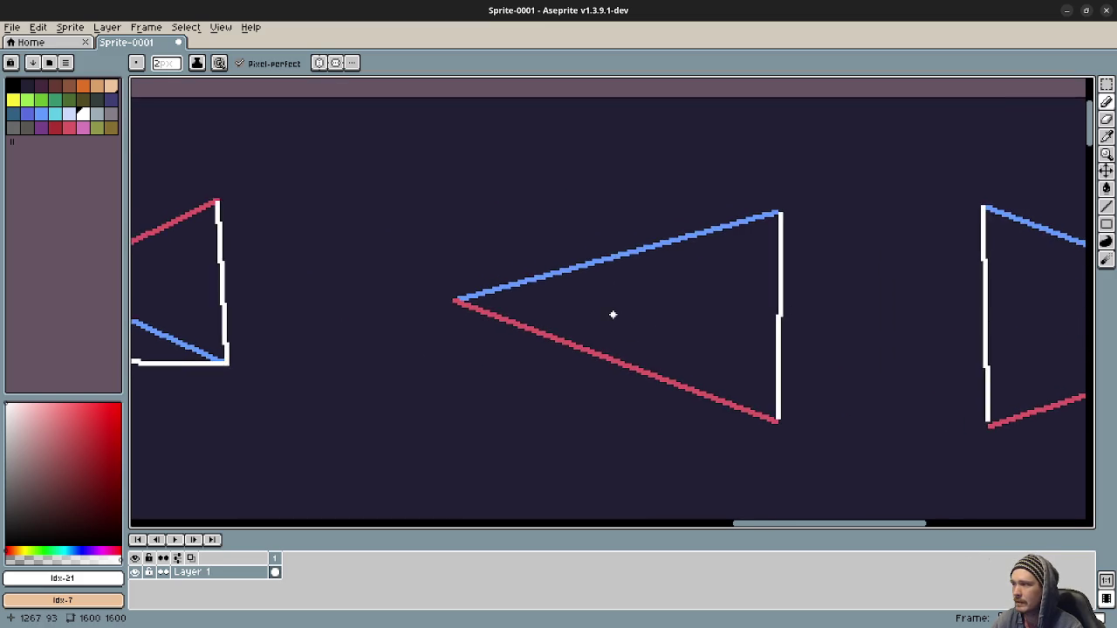
scroll(611, 314, "down", 2)
mouse_move(474, 323)
left_mouse_down()
mouse_move(728, 316)
mouse_move(772, 334)
mouse_move(832, 334)
left_mouse_up()
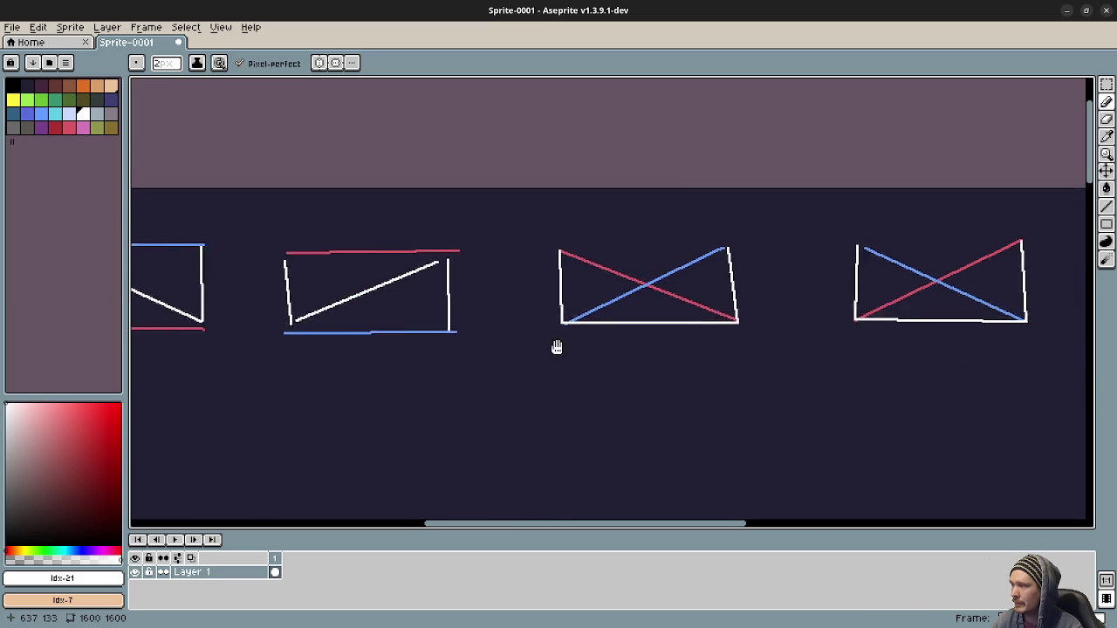
left_click_drag(499, 347, 739, 341)
left_click_drag(574, 364, 768, 365)
scroll(768, 365, "right", 10)
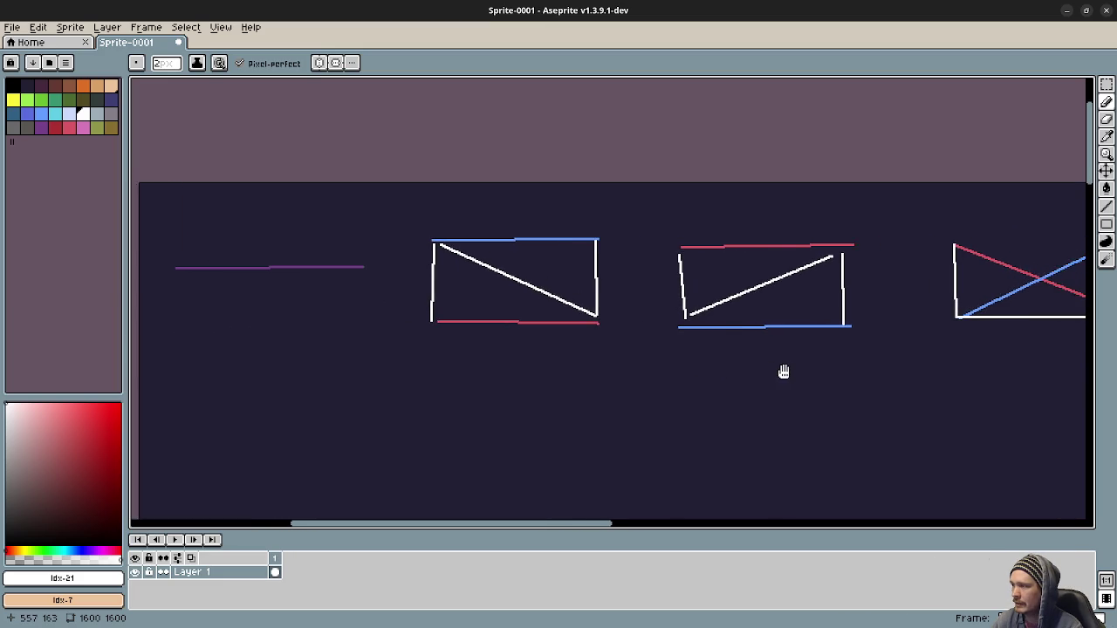
scroll(698, 368, "right", 15)
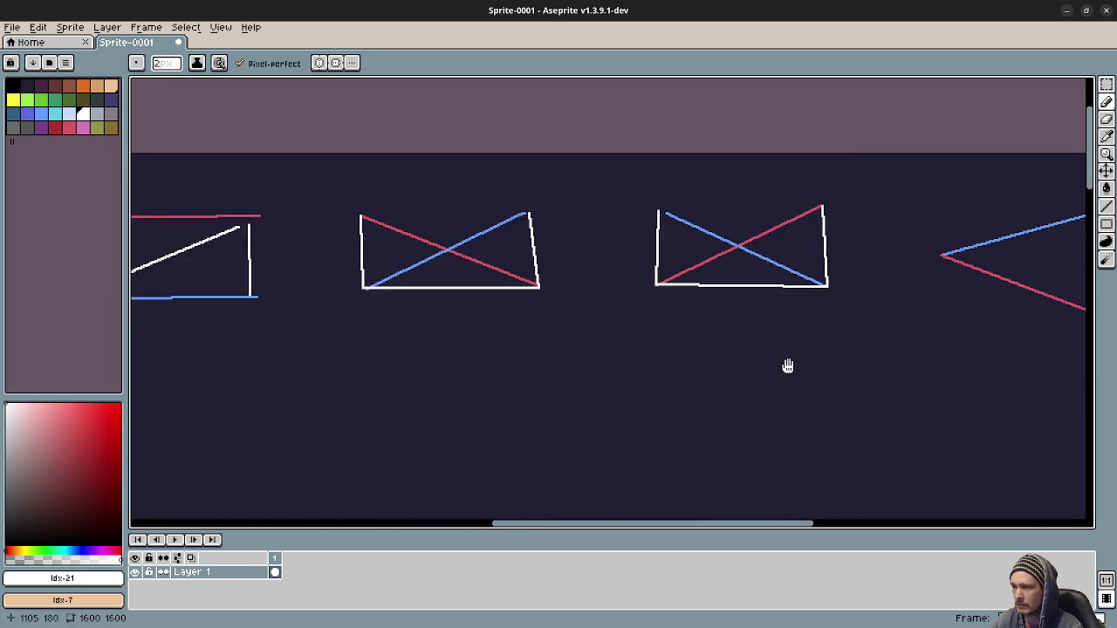
scroll(690, 365, "left", 3)
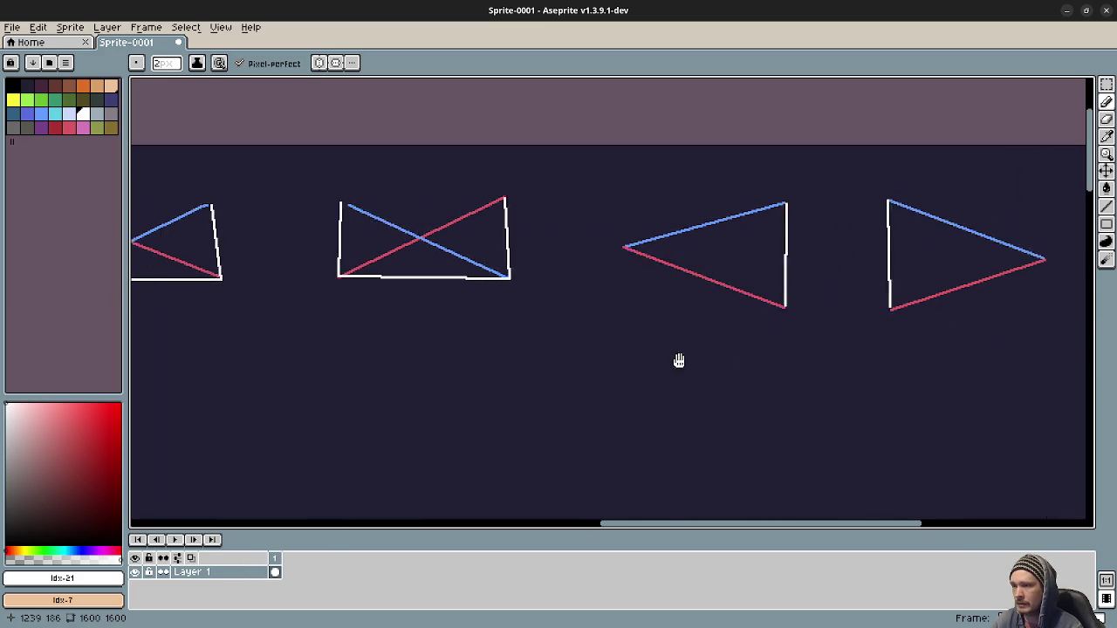
mouse_move(599, 387)
left_mouse_down()
mouse_move(596, 316)
mouse_move(553, 333)
left_mouse_up()
scroll(553, 333, "left", 1)
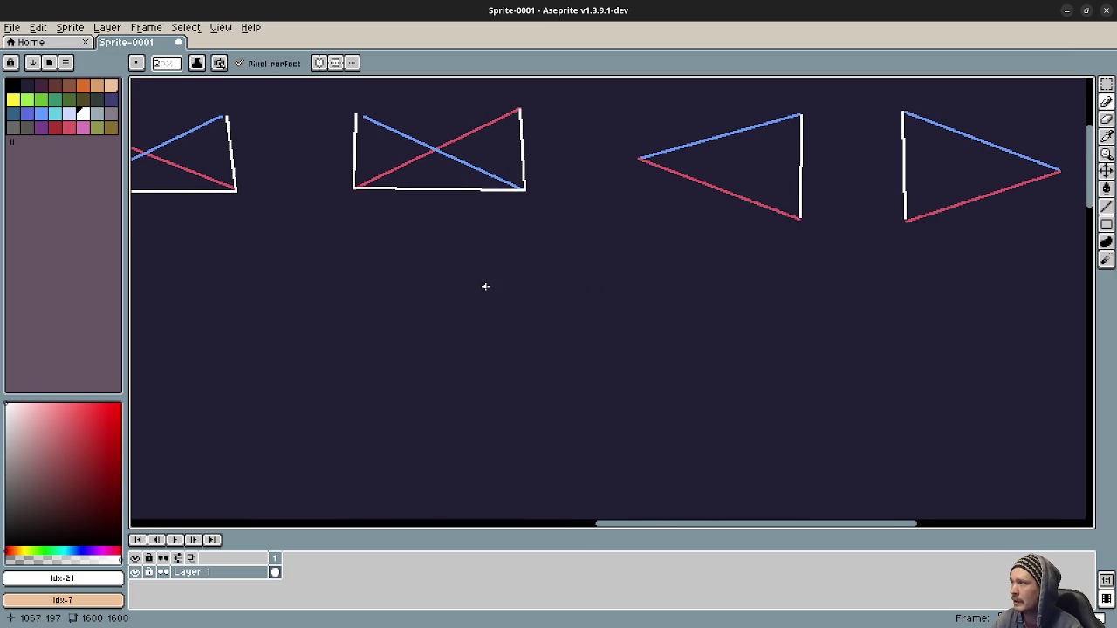
scroll(411, 262, "left", 3)
scroll(392, 264, "left", 10)
scroll(392, 264, "up", 2)
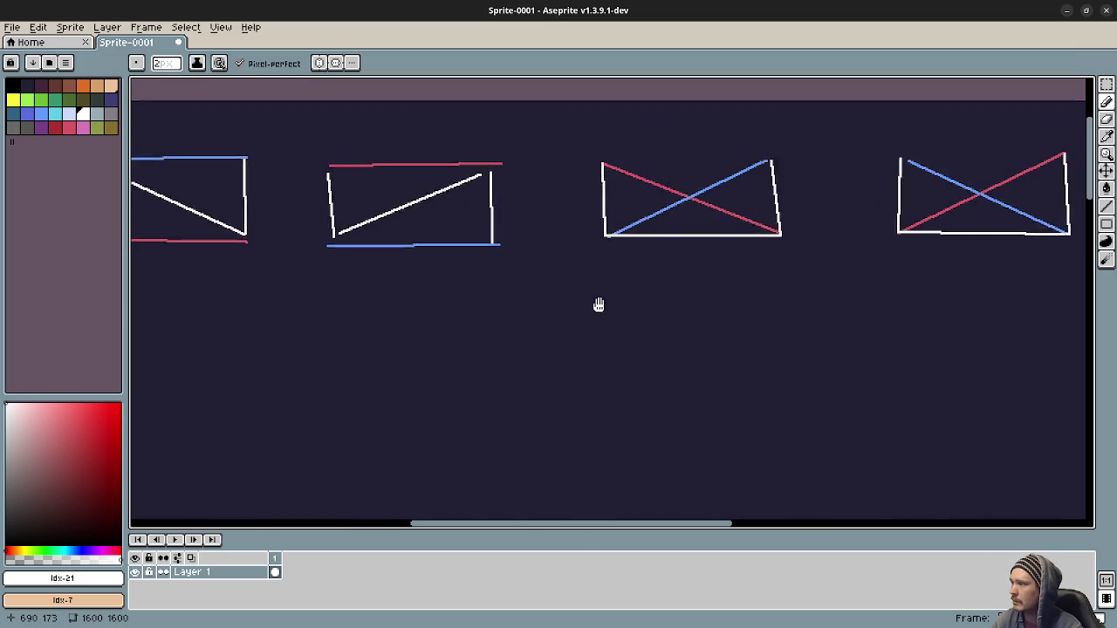
mouse_move(678, 345)
left_mouse_down()
mouse_move(723, 352)
mouse_move(663, 349)
mouse_move(660, 297)
left_mouse_up()
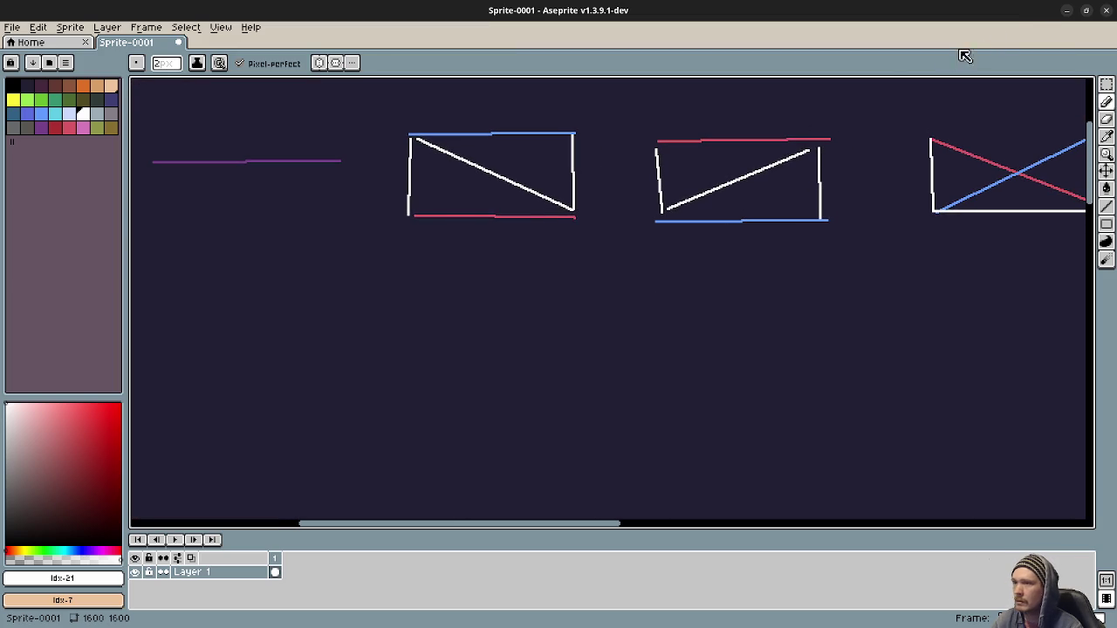
- Restore Godot, scroll to cave_test.gd's east skirts code, and select the '# floor skirt' comment
left_click(1066, 10)
left_click(680, 274)
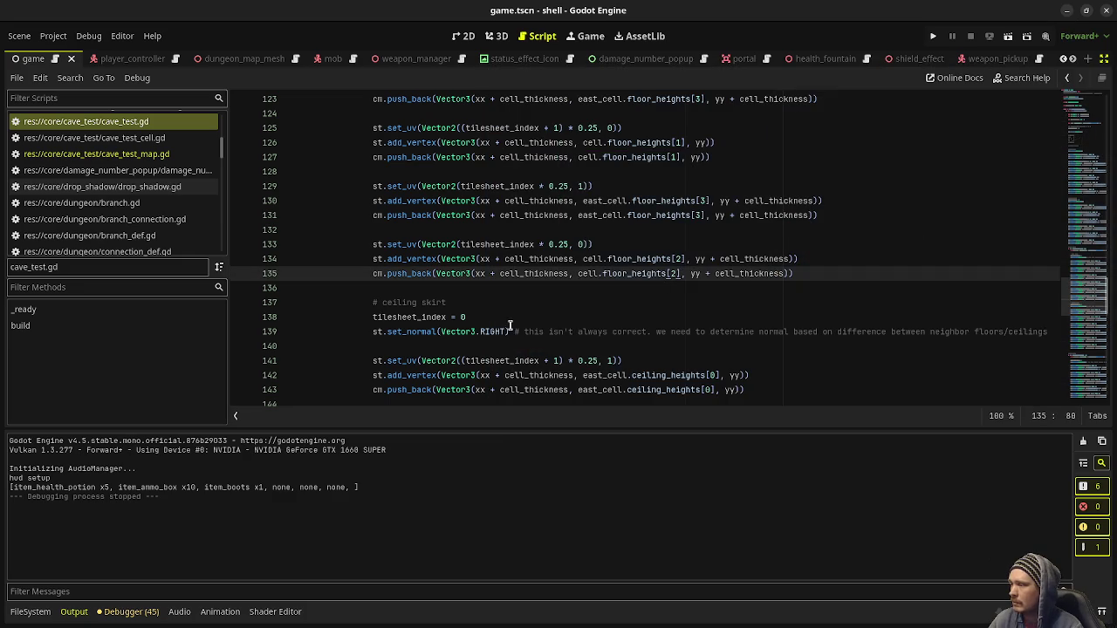
scroll(550, 305, "down", 14)
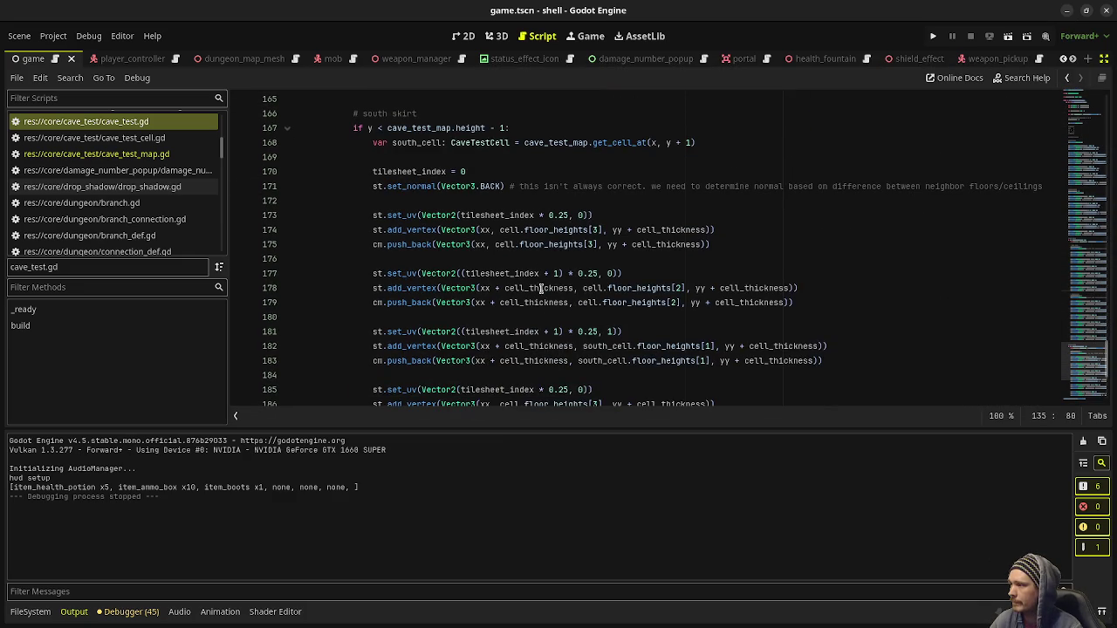
scroll(506, 234, "up", 20)
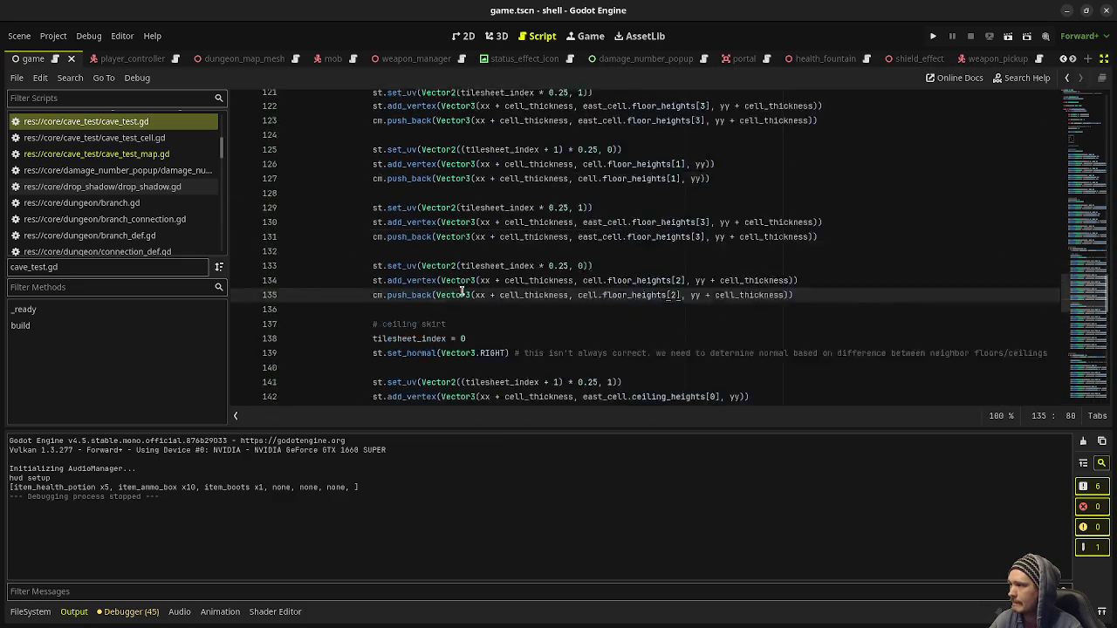
scroll(445, 293, "down", 12)
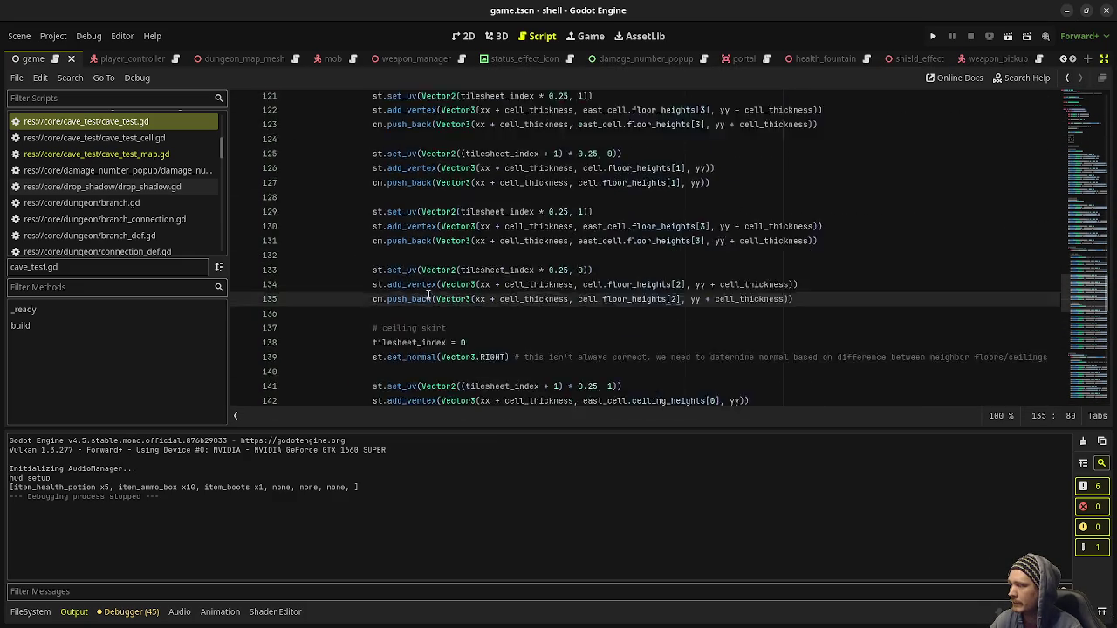
scroll(436, 275, "down", 5)
scroll(402, 288, "down", 2)
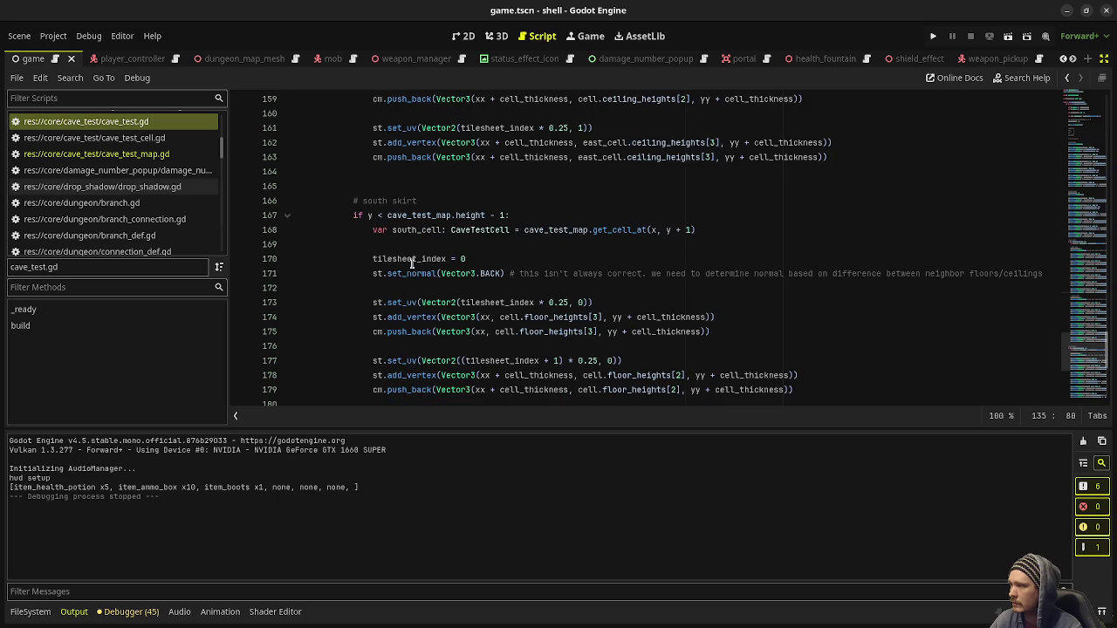
scroll(461, 300, "up", 18)
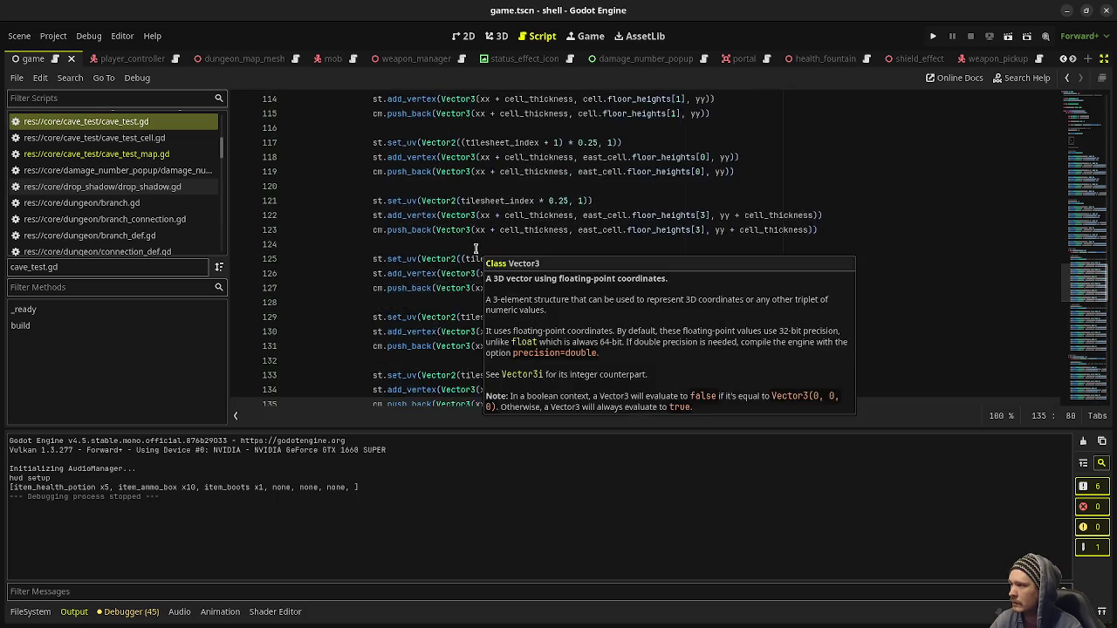
mouse_move(436, 159)
left_mouse_down()
mouse_move(358, 159)
mouse_move(372, 159)
left_mouse_up()
key("ctrl+c")
scroll(471, 225, "down", 18)
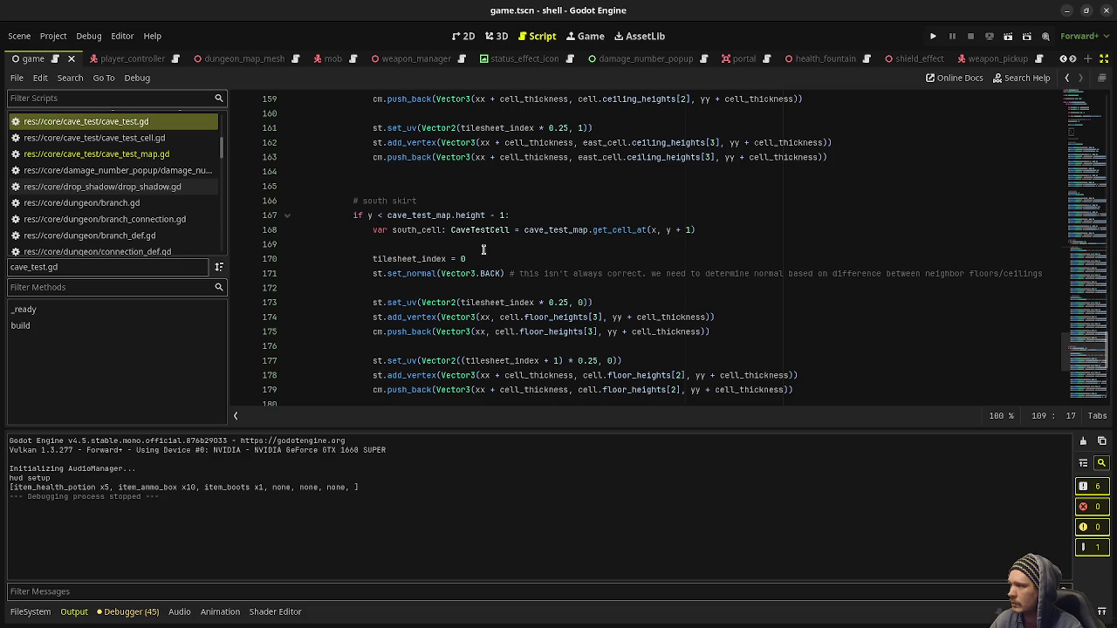
- Insert a '# floor skirt' comment line above the south skirt's first vertex block
left_click(483, 250)
key("Return")
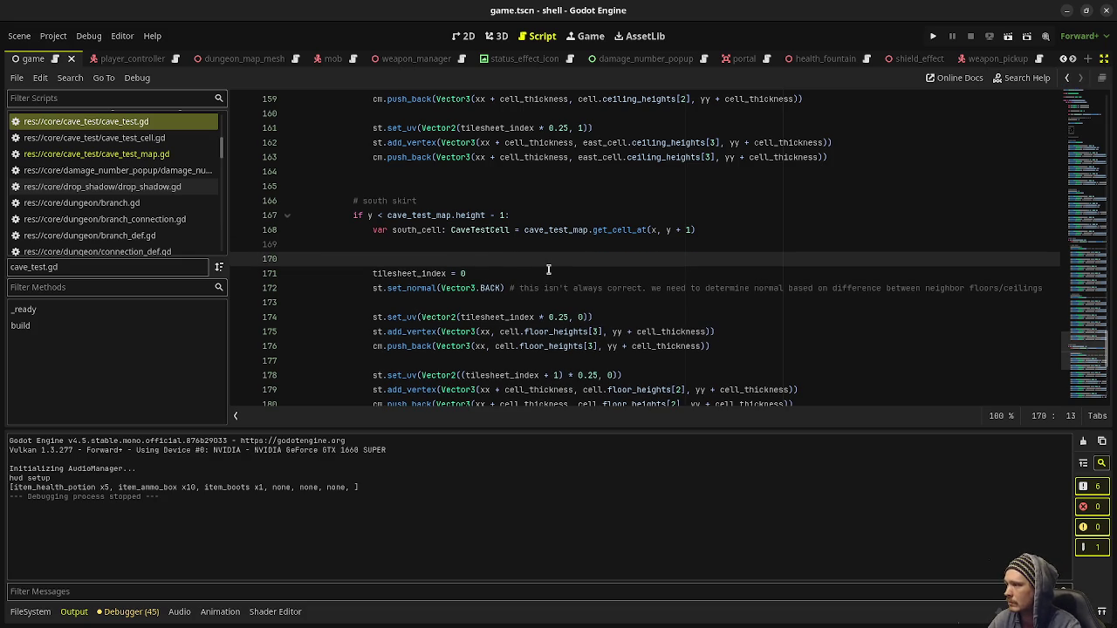
key("ctrl+v")
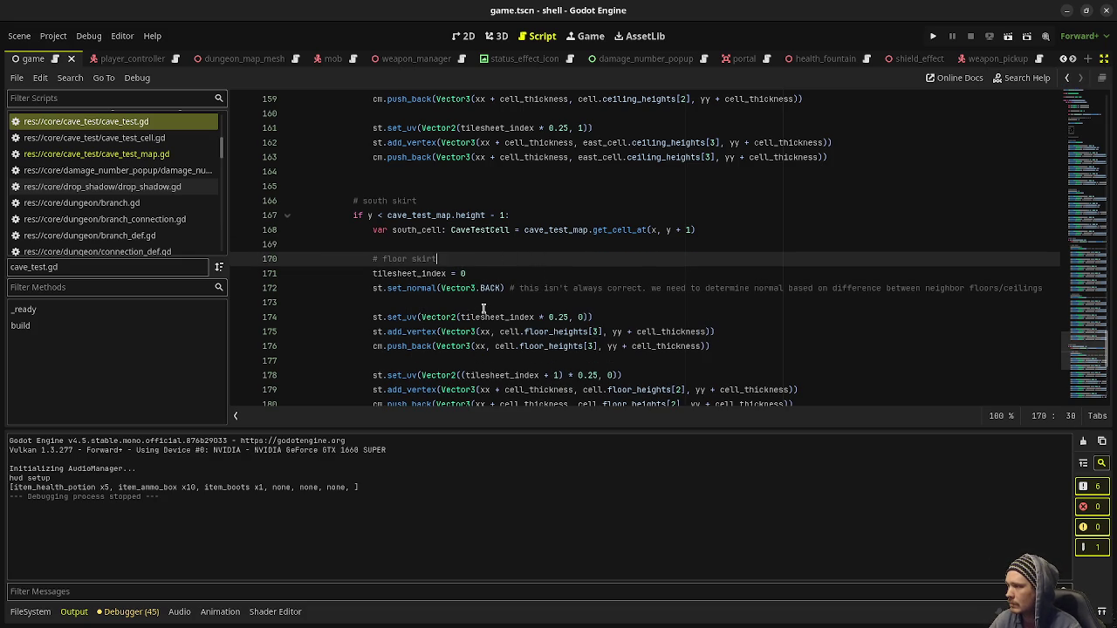
scroll(537, 325, "down", 7)
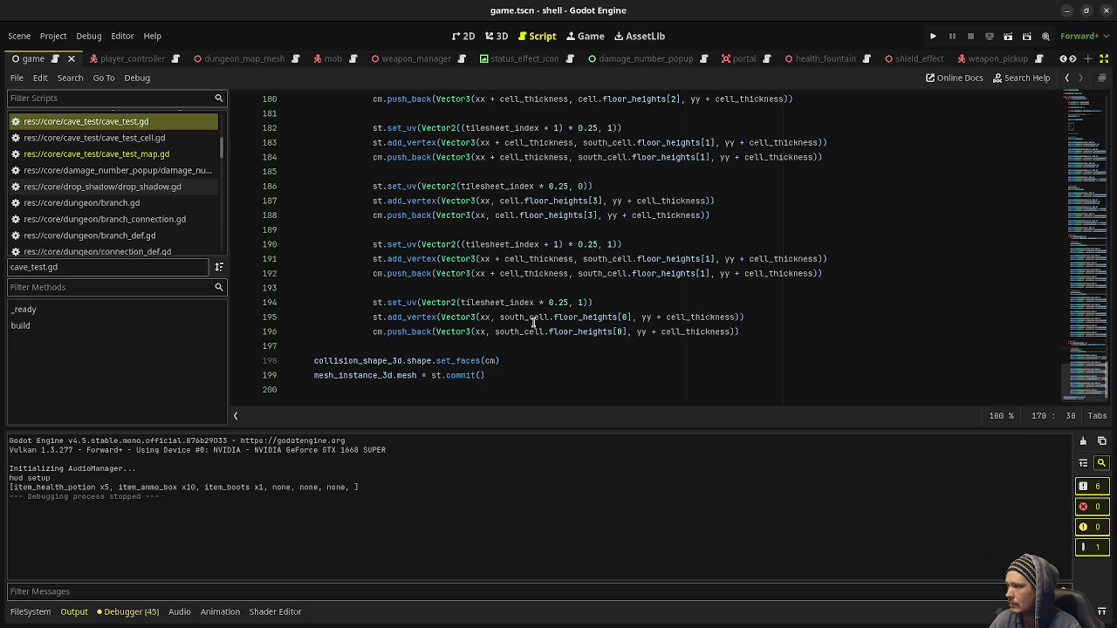
- Scroll through the script to compare the south skirt against the east skirt code
scroll(541, 330, "up", 4)
scroll(487, 353, "down", 4)
scroll(568, 359, "up", 10)
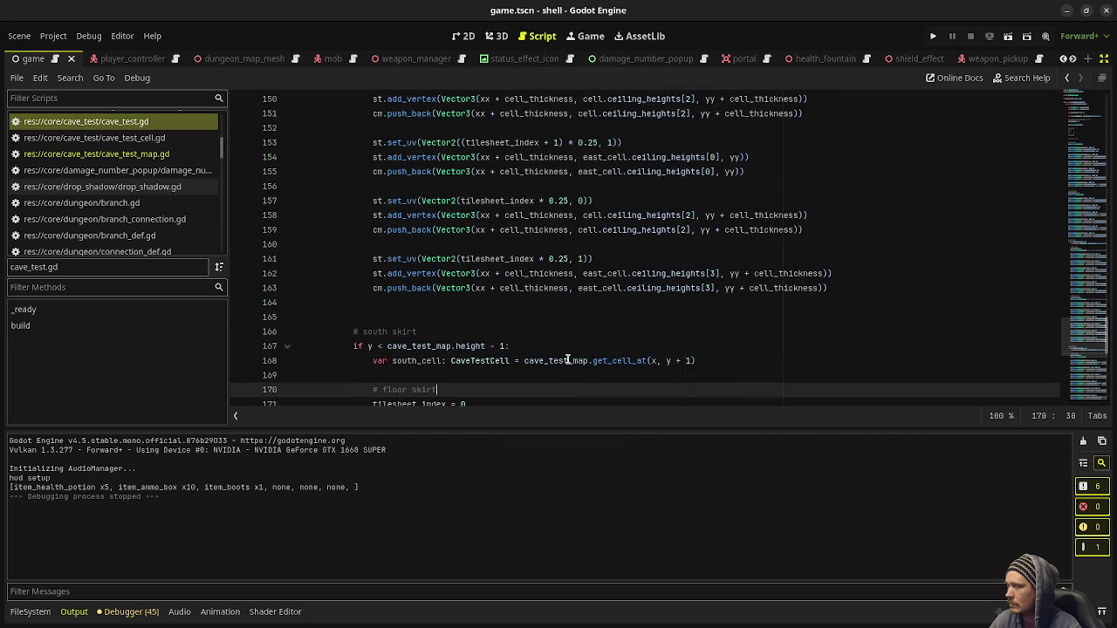
scroll(567, 359, "up", 12)
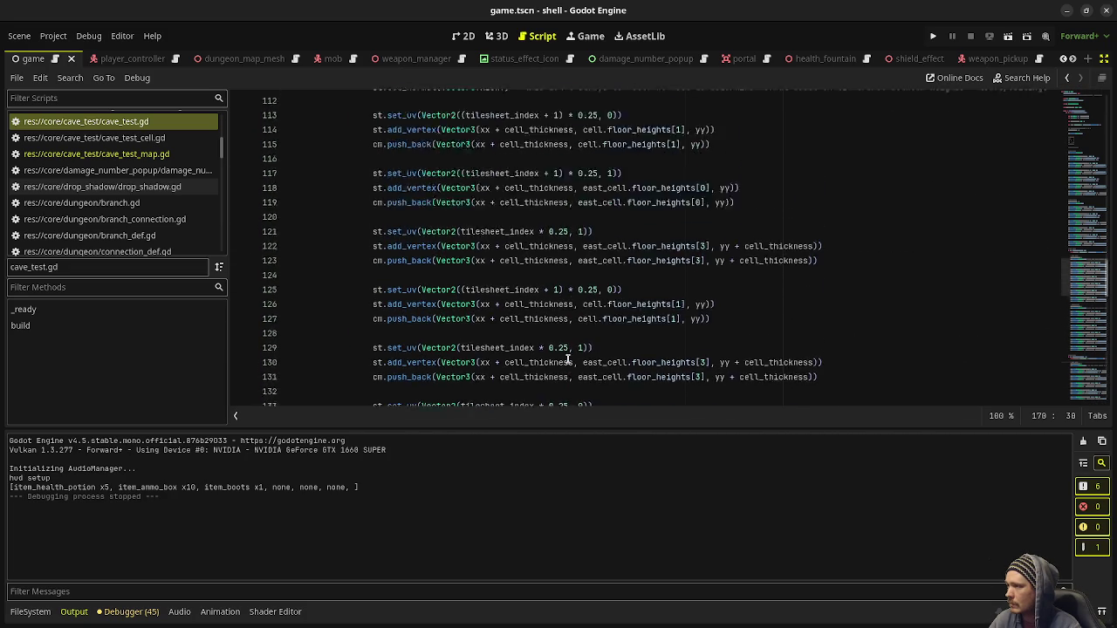
scroll(568, 359, "up", 12)
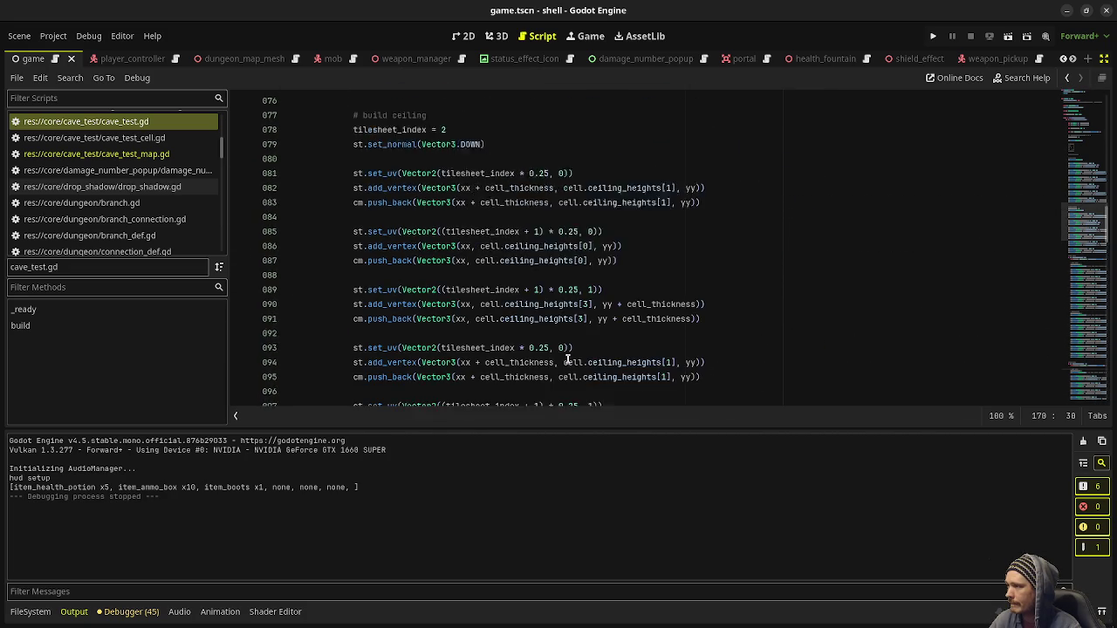
scroll(567, 359, "up", 6)
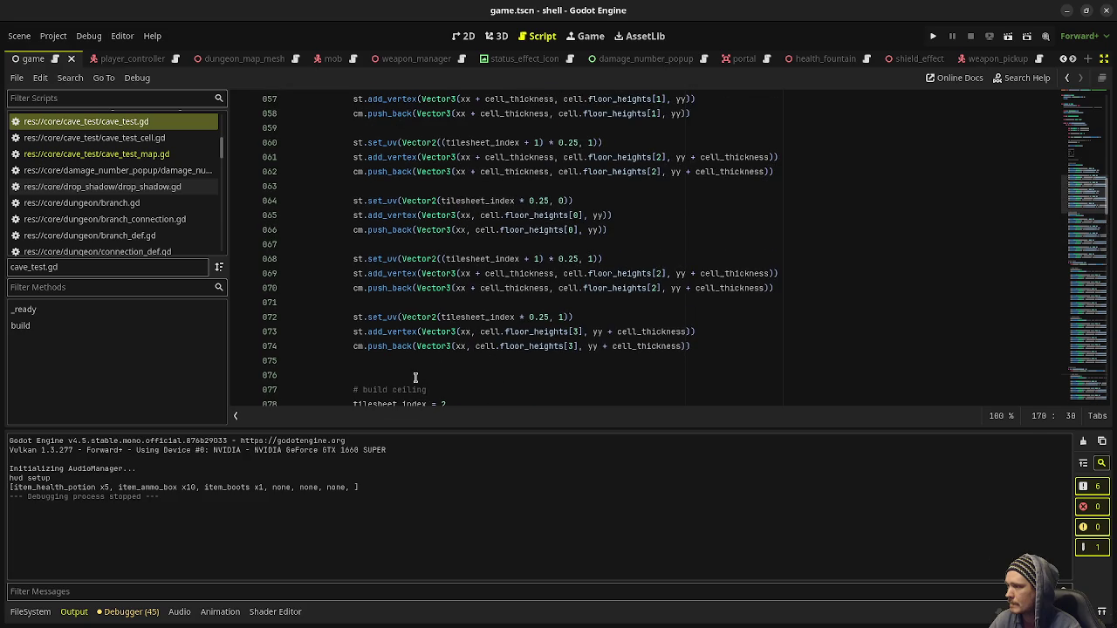
left_click(415, 377)
scroll(436, 346, "up", 7)
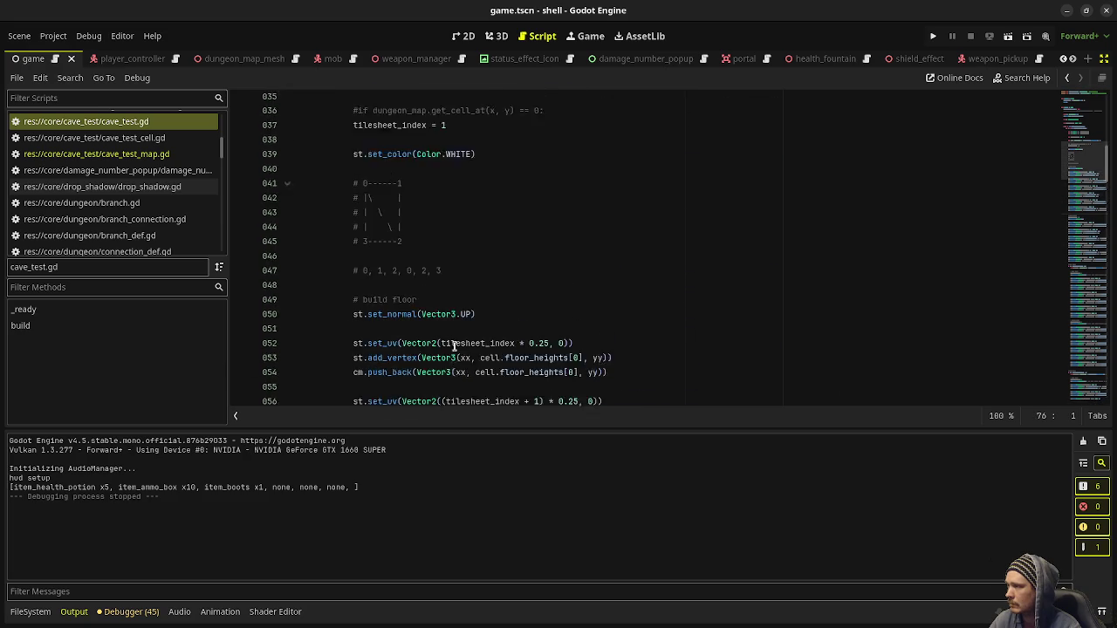
scroll(453, 346, "up", 3)
scroll(443, 339, "up", 2)
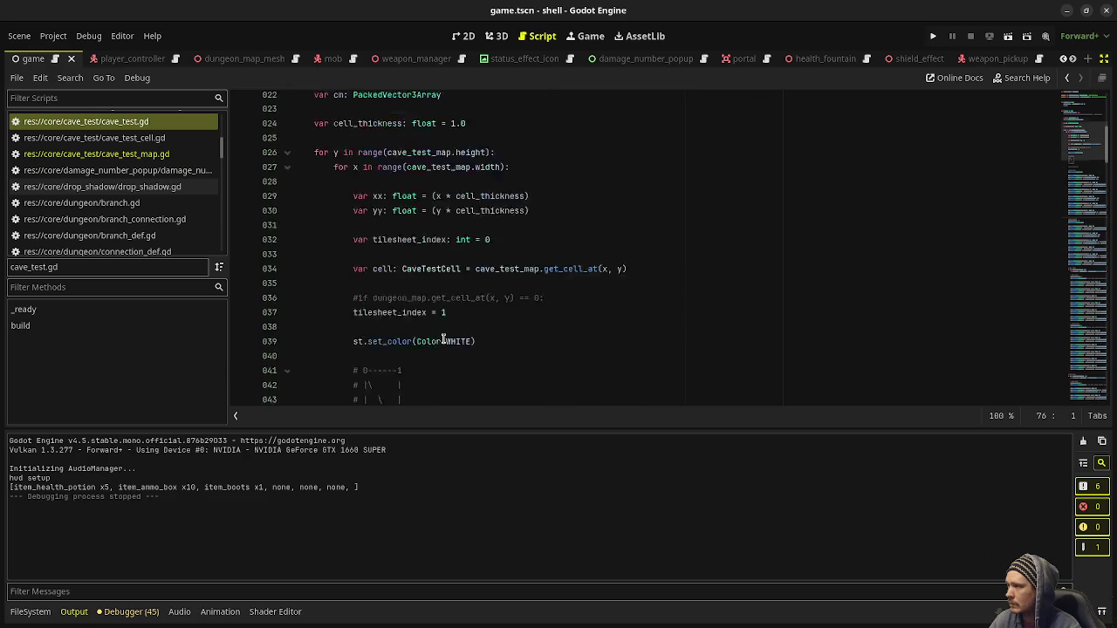
scroll(443, 339, "down", 15)
scroll(443, 338, "down", 11)
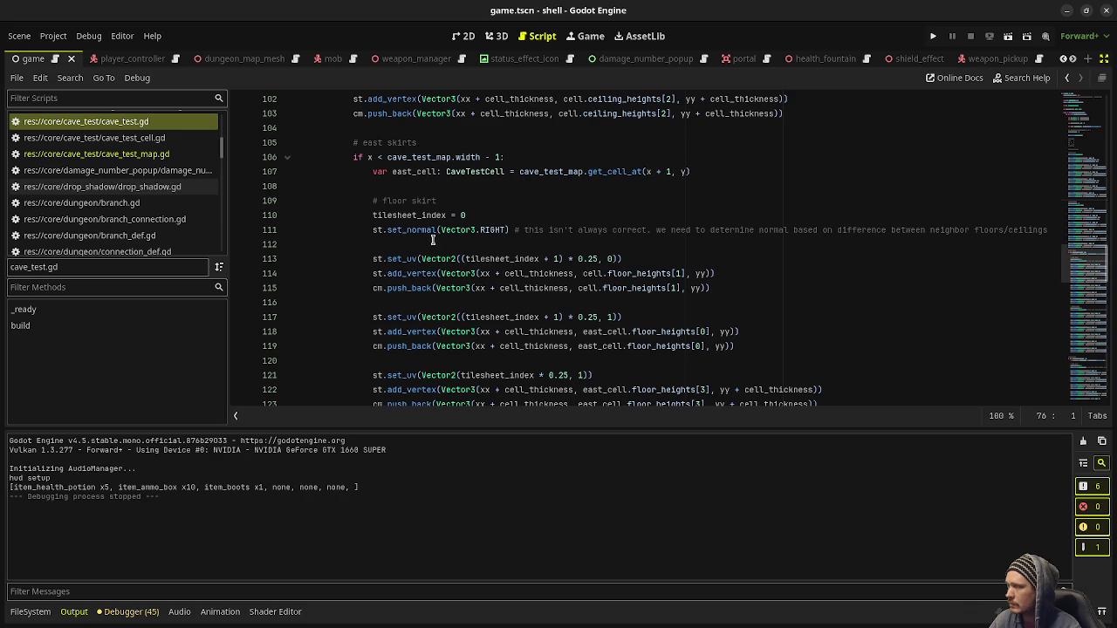
scroll(432, 240, "down", 20)
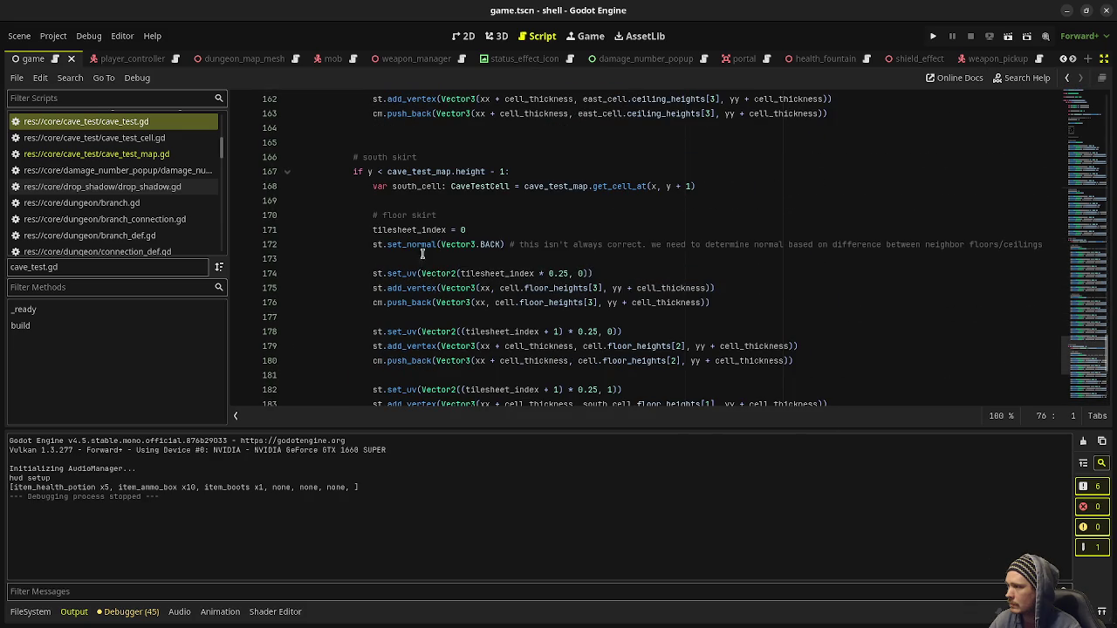
- Copy the south floor skirt block, comment included, and paste a duplicate right below it
left_click_drag(371, 232, 375, 295)
left_click(372, 211)
mouse_move(393, 253)
left_mouse_down()
mouse_move(406, 288)
mouse_move(706, 331)
mouse_move(768, 327)
left_mouse_up()
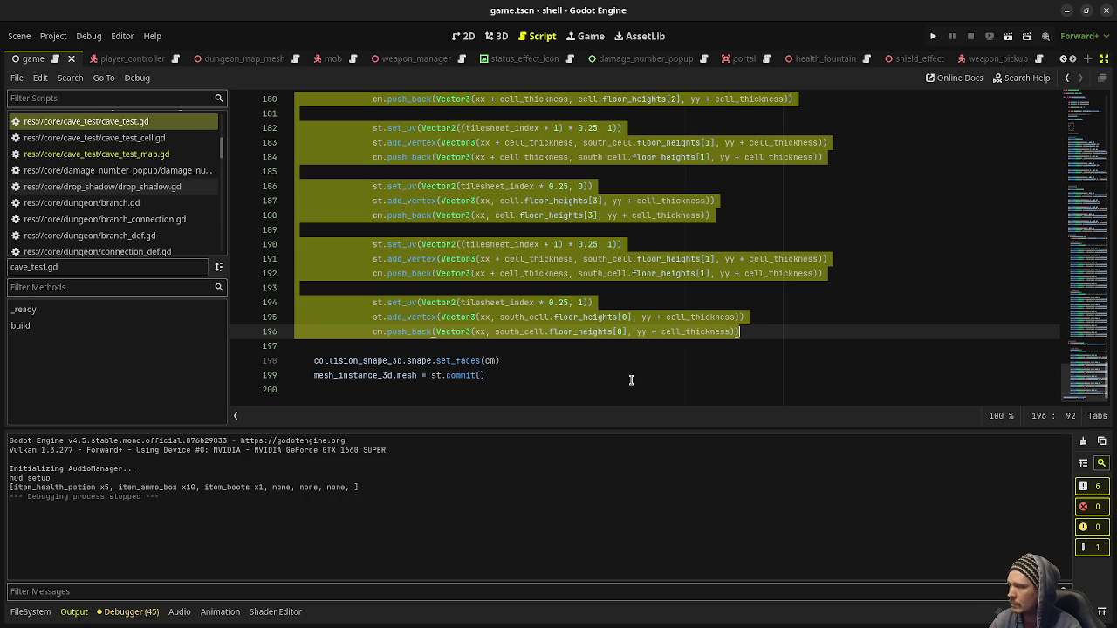
left_click(766, 333)
key("Return")
key("Return")
key("Return")
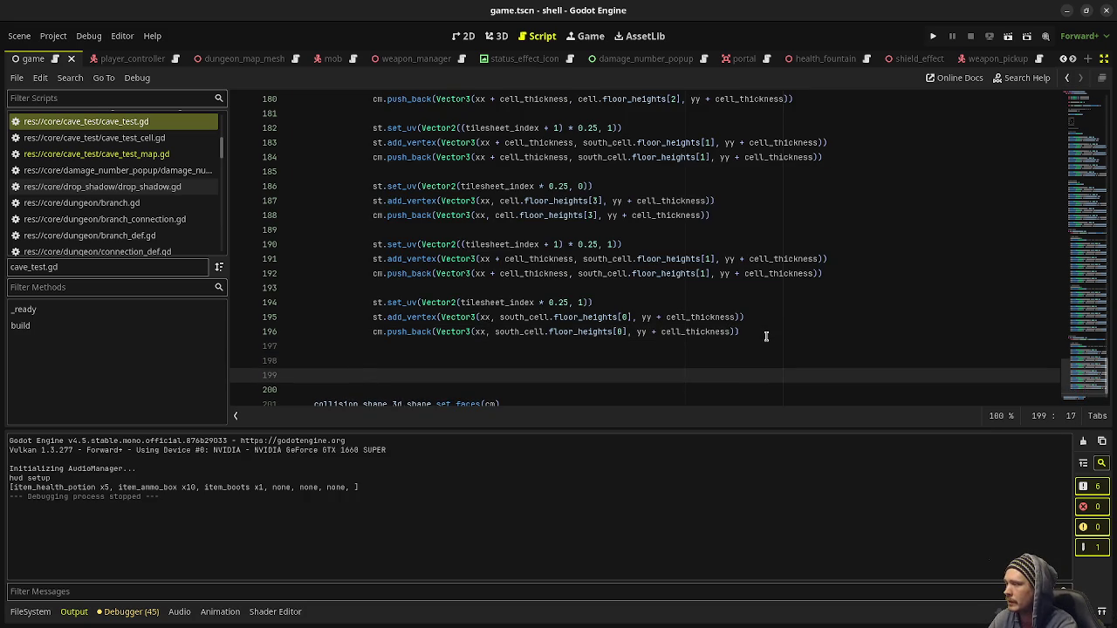
scroll(765, 336, "up", 7)
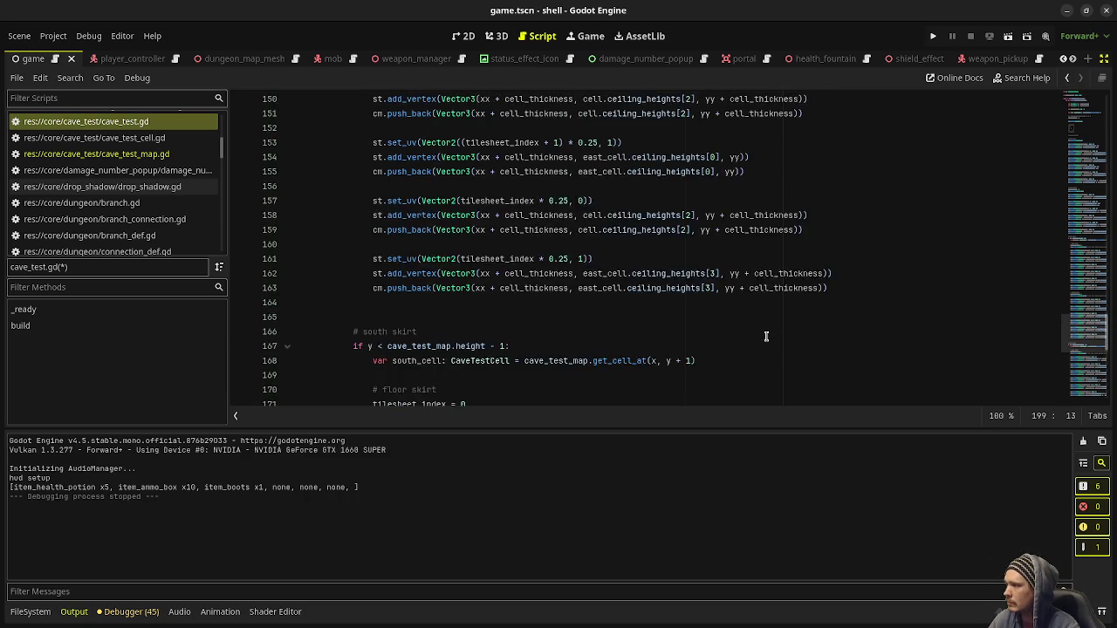
scroll(765, 336, "down", 8)
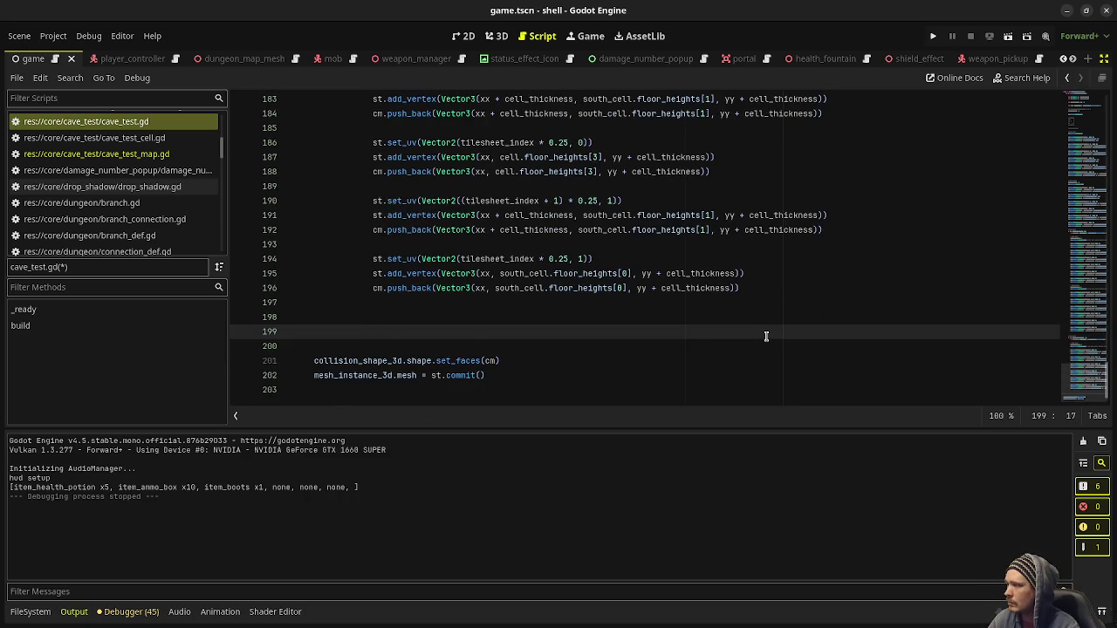
type("# floor skirt \t\t\t\ttilesheet_index = 0 \t\t\t\tst.set_normal(Vector3.BACK) # this isn't always correct. we need to determine normal based on difference between neighbor floors/ceilings  \t\t\t\tst.set_uv(Vector2(tilesheet_index * 0.25, 0)) \t\t\t\tst.add_vertex(Vector3(xx, cell.floor_heights[3], yy + cell_thickness)) \t\t\t\tcm.push_back(Vector3(xx, cell.floor_heights[3], yy + cell_thickness))  \t\t\t\tst.set_uv(Vector2((tilesheet_index + 1) * 0.25, 0)) \t\t\t\tst.add_vertex(Vector3(xx + cell_thickness, cell.floor_heights[2], yy + cell_thickness)) \t\t\t\tcm.push_back(Vector3(xx + cell_thickness, cell.floor_heights[2], yy + cell_thickness))  \t\t\t\tst.set_uv(Vector2((tilesheet_index + 1) * 0.25, 1)) \t\t\t\tst.add_vertex(Vector3(xx + cell_thickness, south_cell.floor_heights[1], yy + cell_thickness)) \t\t\t\tcm.push_back(Vector3(xx + cell_thickness, south_cell.floor_heights[1], yy + cell_thickness))  \t\t\t\tst.set_uv(Vector2(tilesheet_index * 0.25, 0)) \t\t\t\tst.add_vertex(Vector3(xx, cell.floor_heights[3], yy + cell_thickness)) \t\t\t\tcm.push_back(Vector3(xx, cell.floor_heights[3], yy + cell_thickness))  \t\t\t\tst.set_uv(Vector2((tilesheet_index + 1) * 0.25, 1)) \t\t\t\tst.add_vertex(Vector3(xx + cell_thickness, south_cell.floor_heights[1], yy + cell_thickness)) \t\t\t\tcm.push_back(Vector3(xx + cell_thickness, south_cell.floor_heights[1], yy + cell_thickness))  \t\t\t\tst.set_uv(Vector2(tilesheet_index * 0.25, 1)) \t\t\t\tst.add_vertex(Vector3(xx, south_cell.floor_heights[0], yy + cell_thickness)) \t\t\t\tcm.push_back(Vector3(xx, south_cell.floor_heights[0], yy + cell_thickness))")
scroll(765, 336, "up", 5)
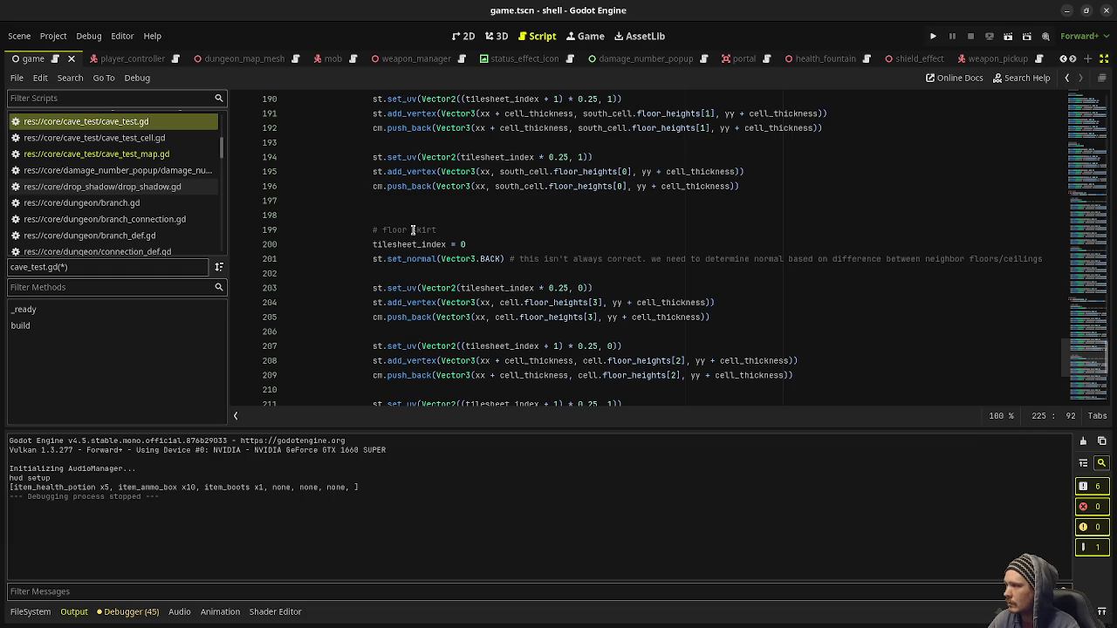
- Rename the copied comment to '# ceiling skirt' and mark floor_heights on lines 204–213 for multi-editing
double_click(400, 228)
type("ceiling")
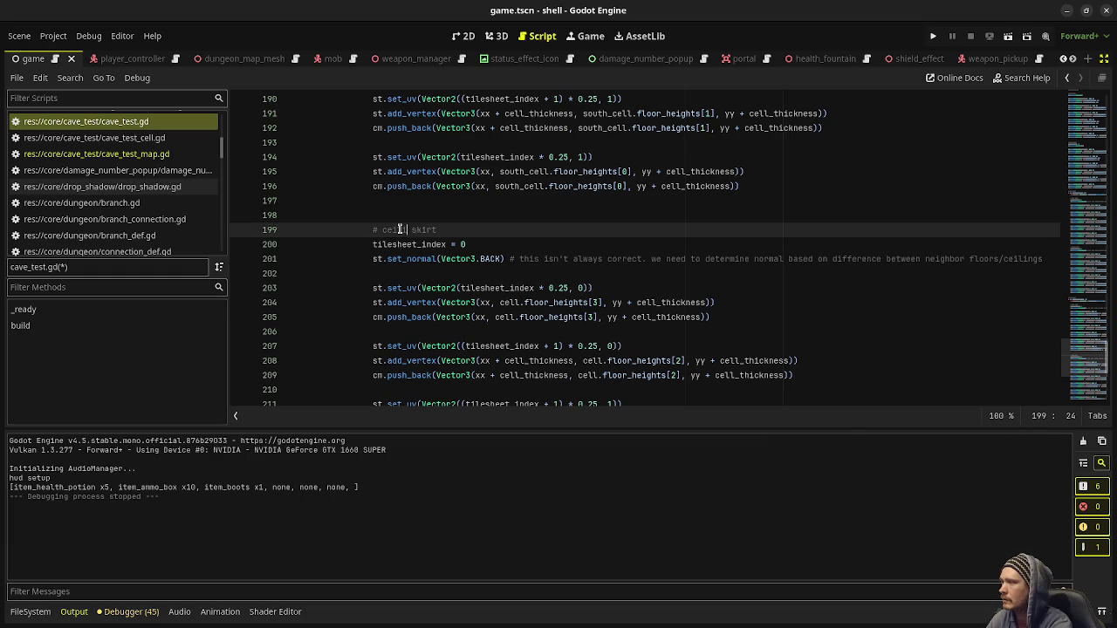
left_click(524, 302)
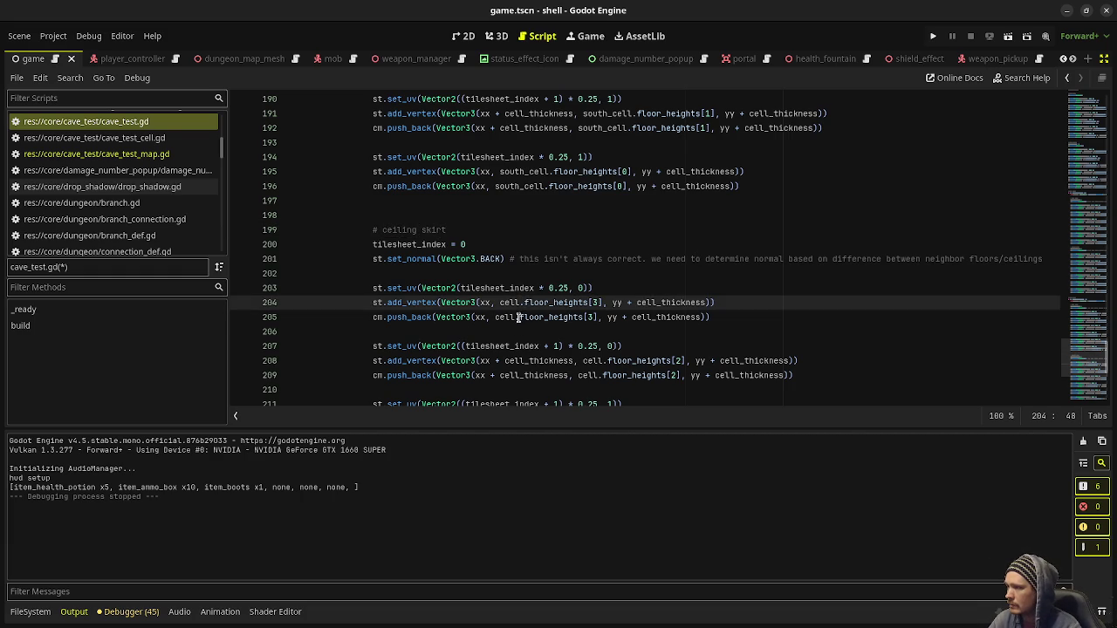
scroll(626, 298, "down", 2)
left_click(606, 273, "alt")
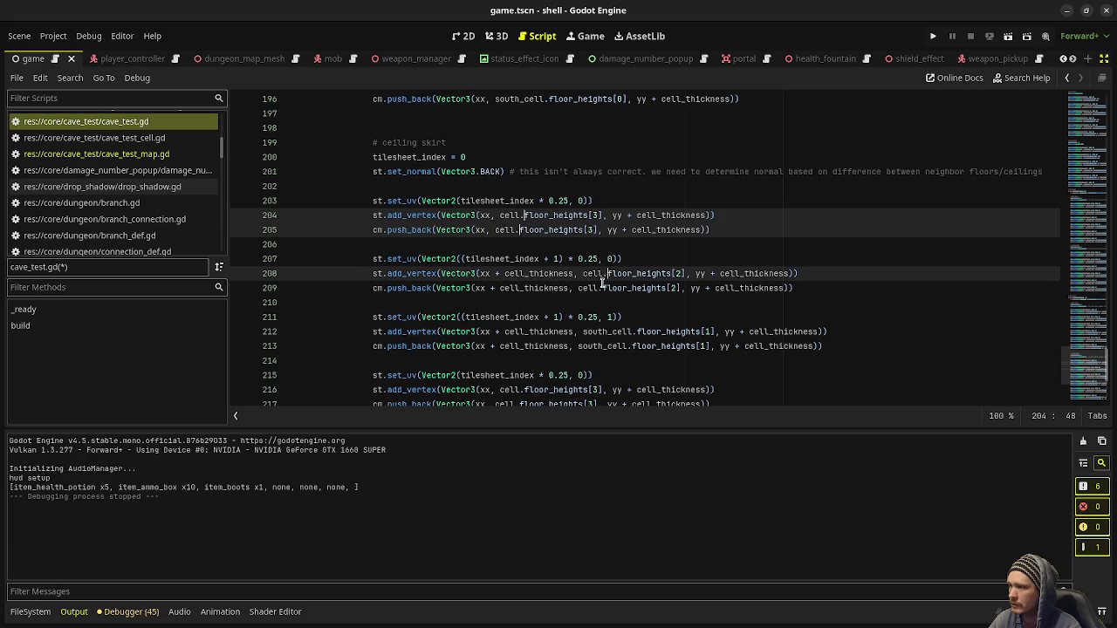
left_click(601, 288, "alt")
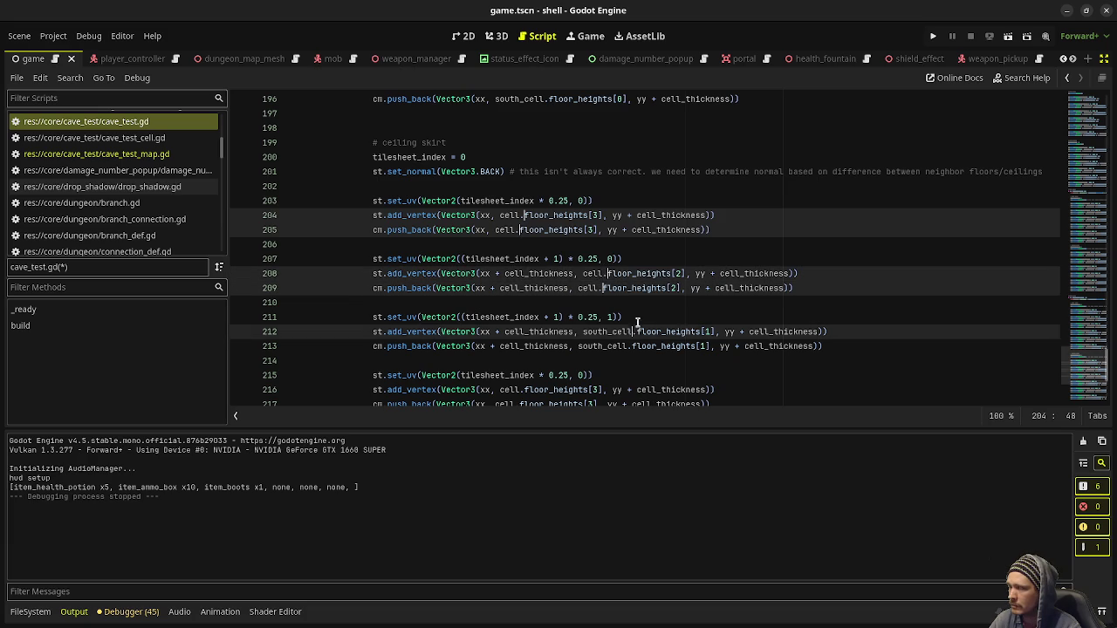
scroll(635, 319, "up", 4)
scroll(672, 248, "down", 5)
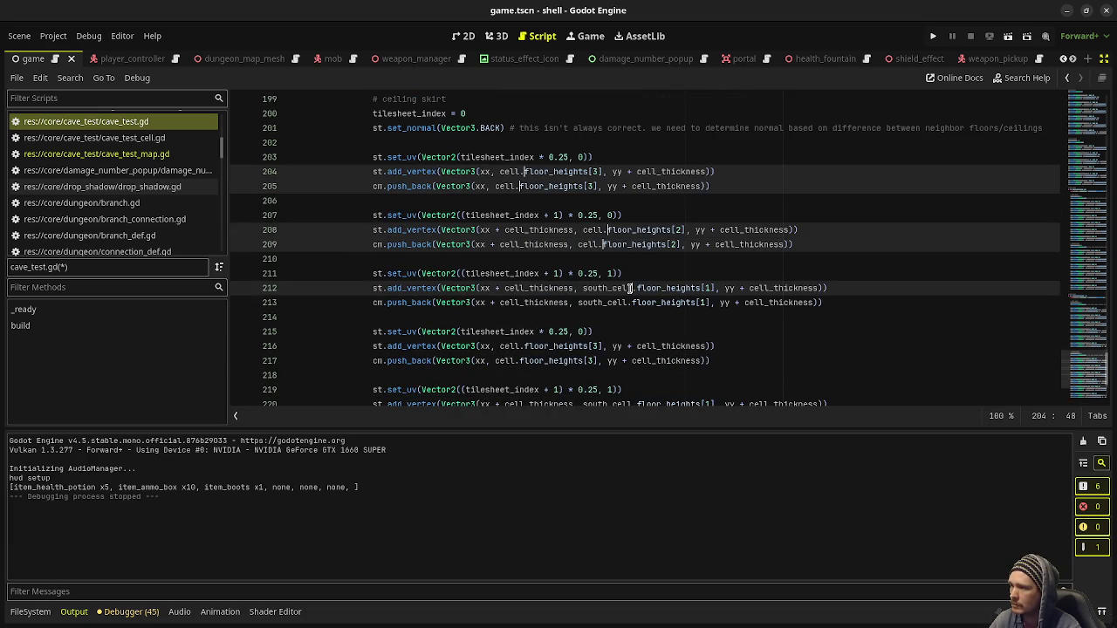
left_click(631, 288, "alt")
left_click(638, 291, "alt")
left_click(638, 290, "alt")
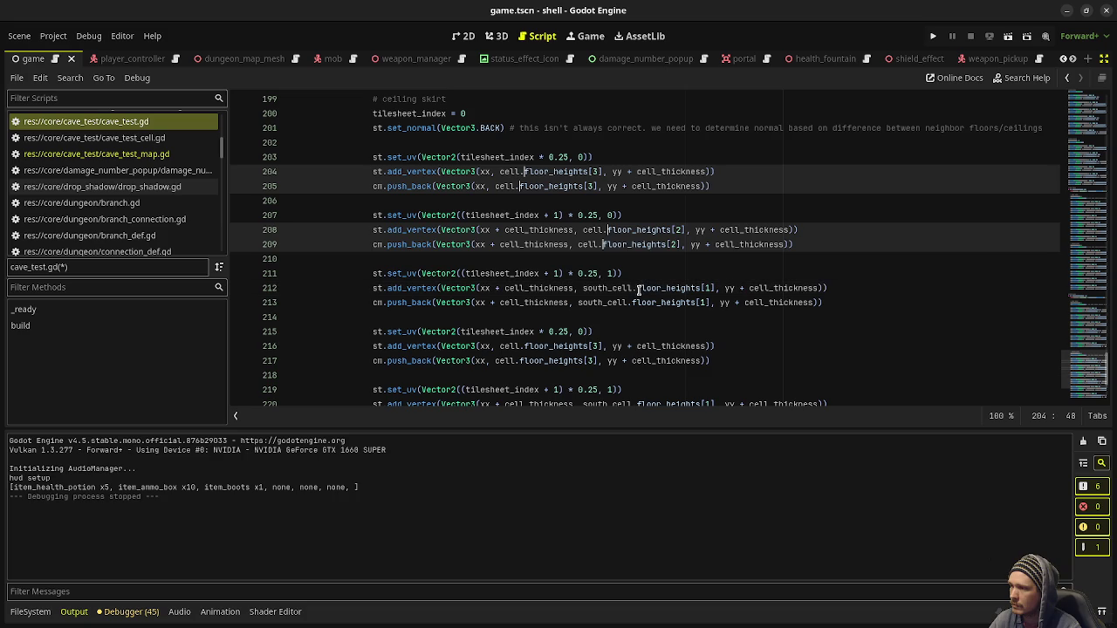
left_click(638, 287, "alt")
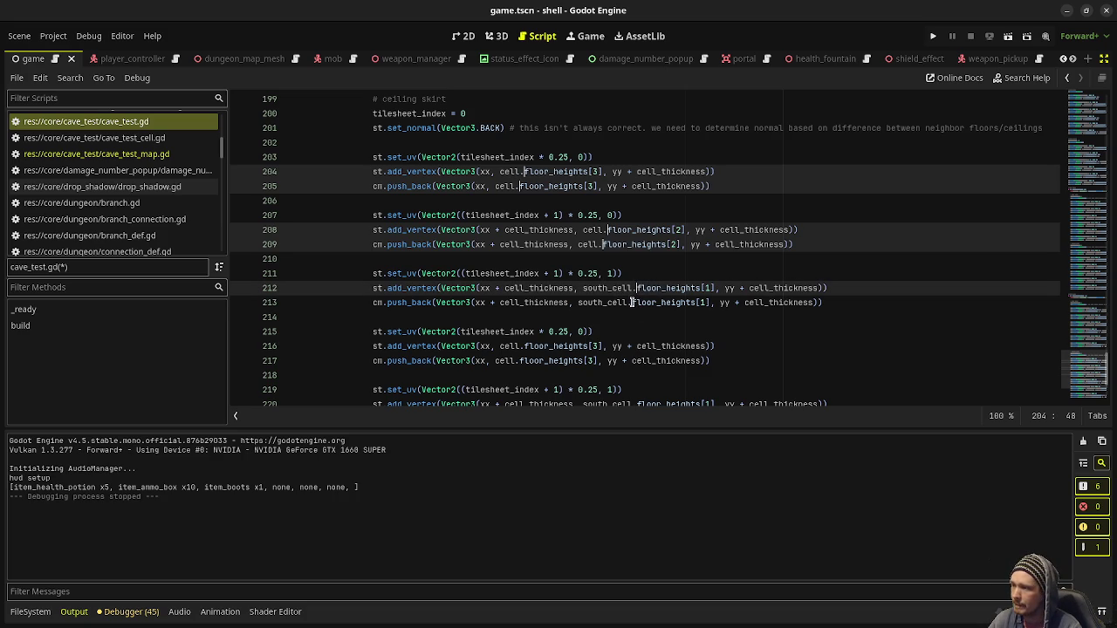
left_click(631, 302, "alt")
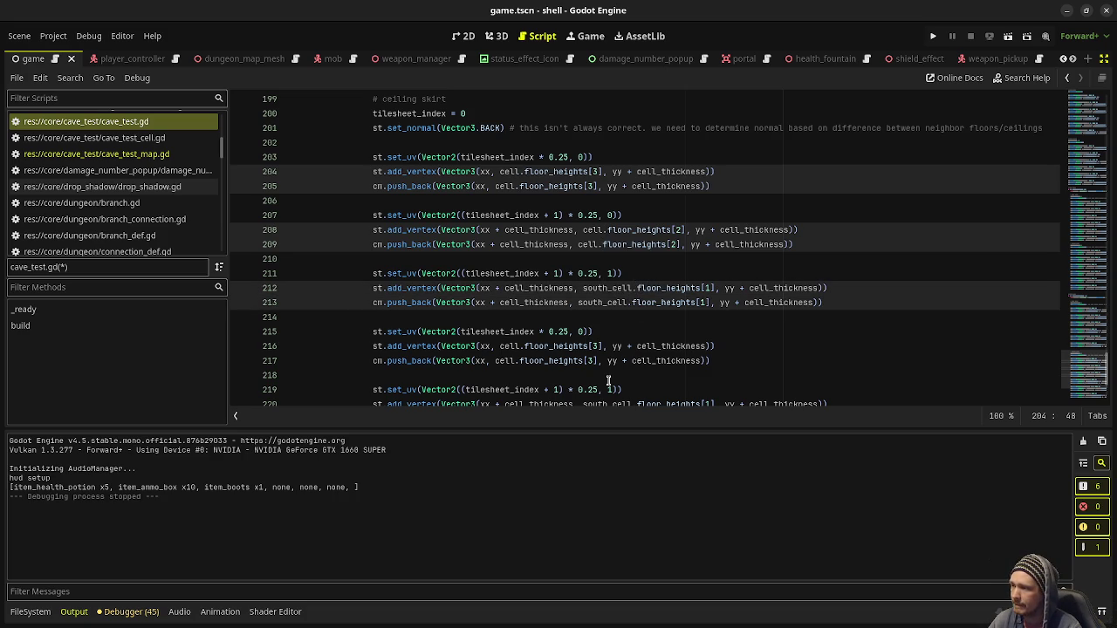
- Extend the edit points through line 225, change every floor_heights to ceiling_heights, and save
left_click(523, 345, "alt")
left_click(519, 360, "alt")
scroll(579, 363, "down", 2)
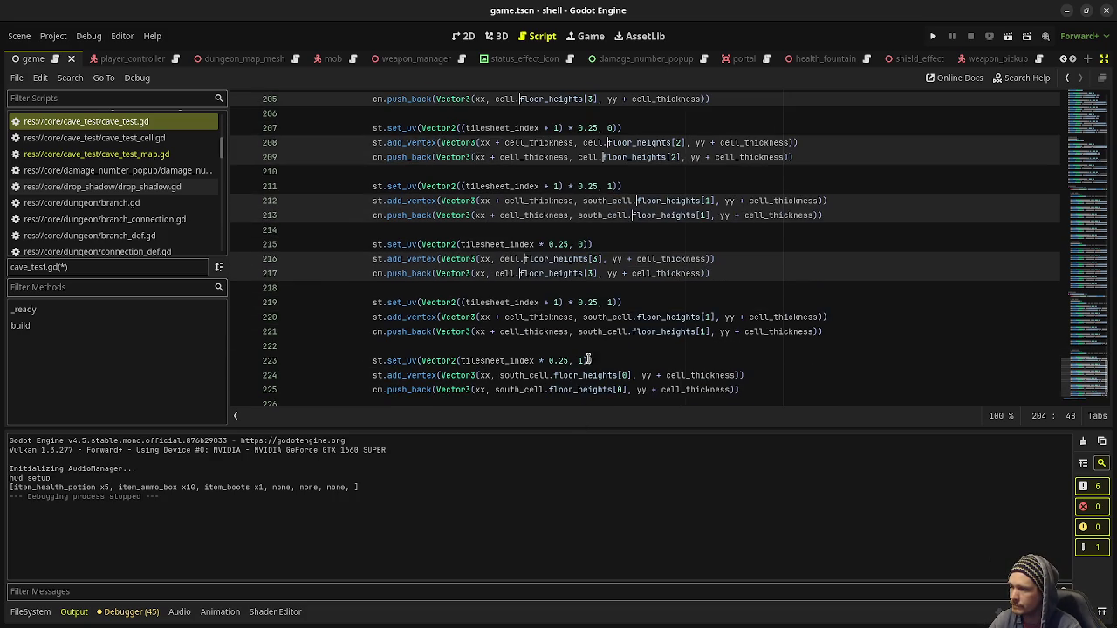
left_click(636, 316, "alt")
left_click(632, 332, "alt")
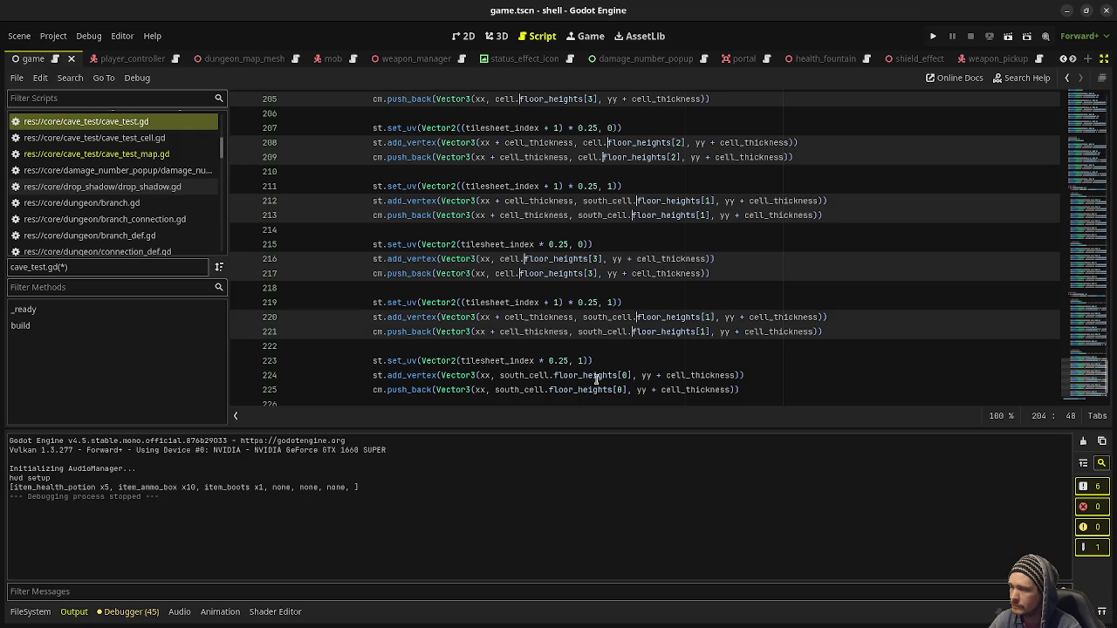
scroll(595, 379, "down", 1)
left_click(552, 331, "alt")
left_click(548, 346, "alt")
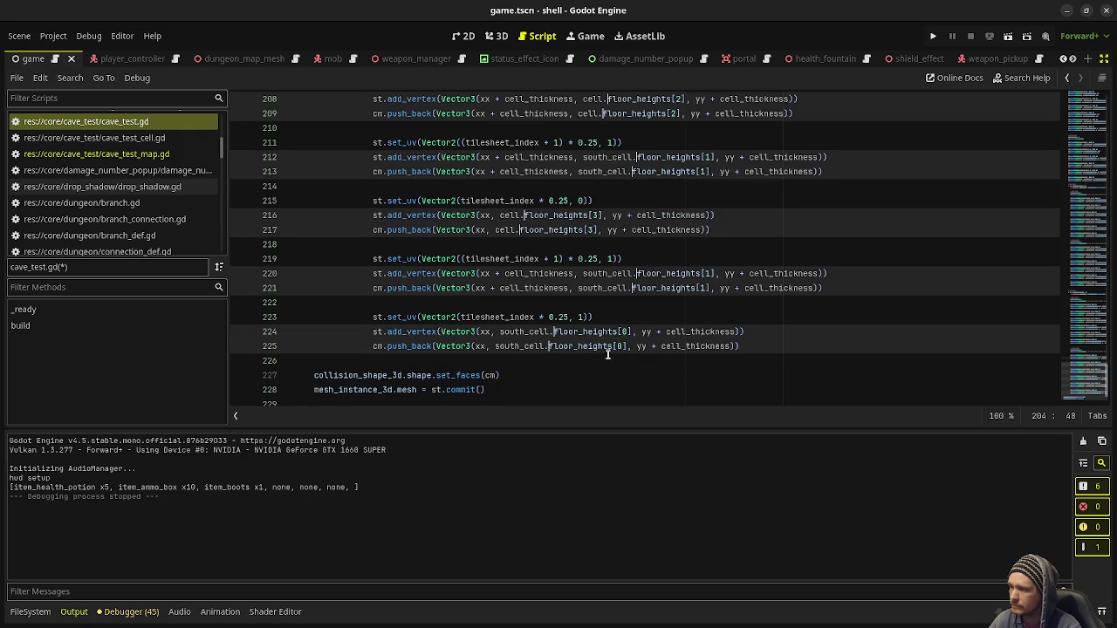
scroll(608, 354, "up", 1)
key("shift+Right")
key("shift+Right")
key("shift+Right")
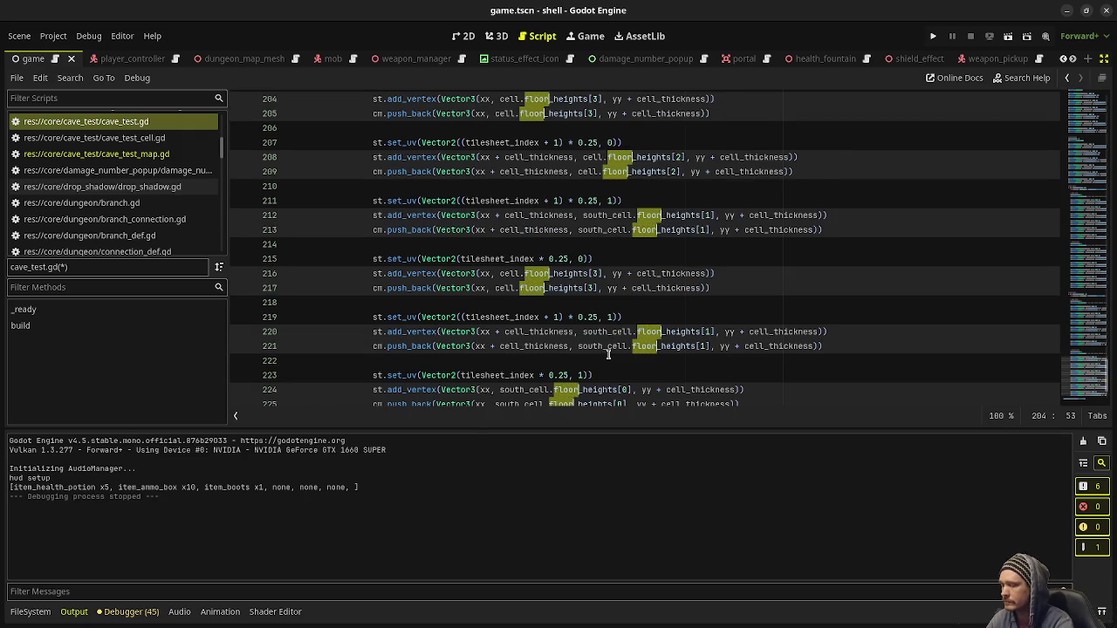
type("ceiling")
left_click(721, 289)
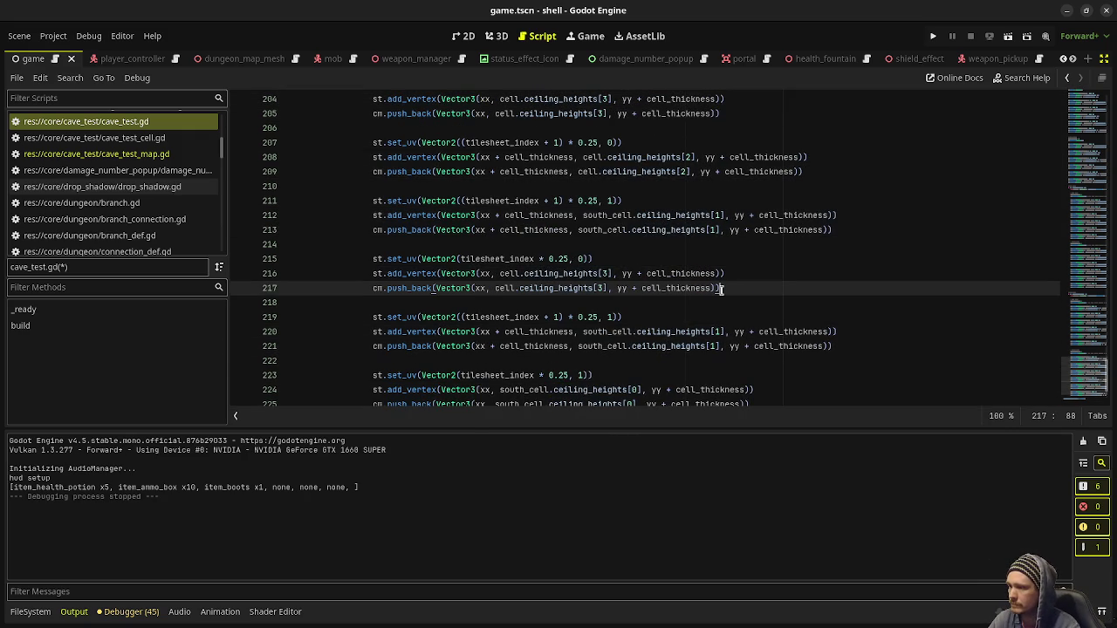
key("ctrl+s")
- Pan Aseprite to the numbered quad sketch and float its window at Godot's lower-left
scroll(604, 253, "up", 3)
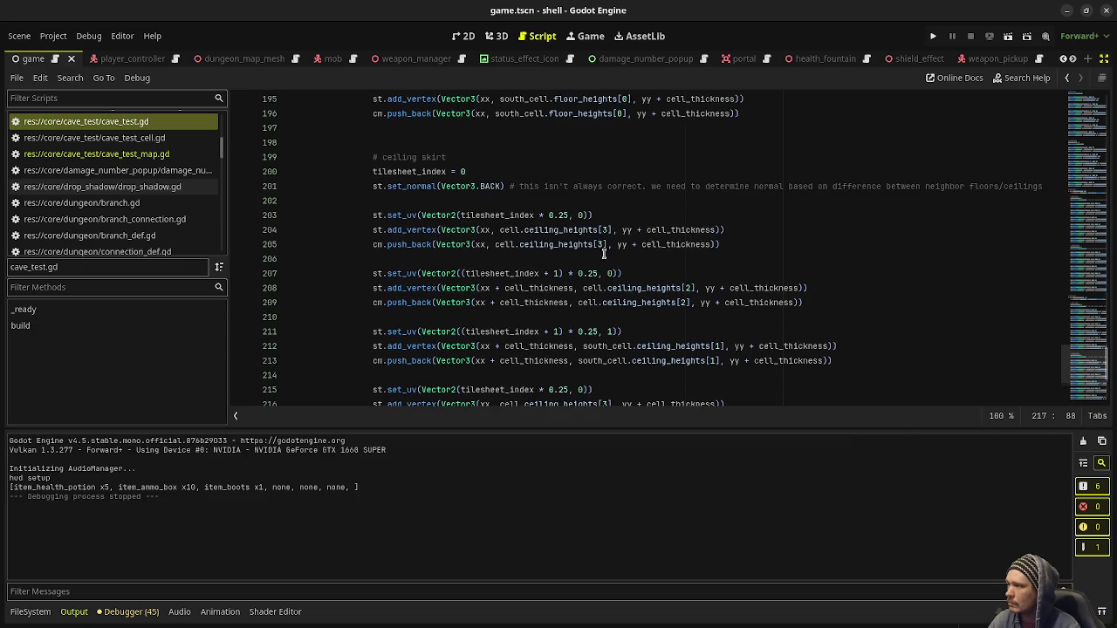
key("alt+Tab")
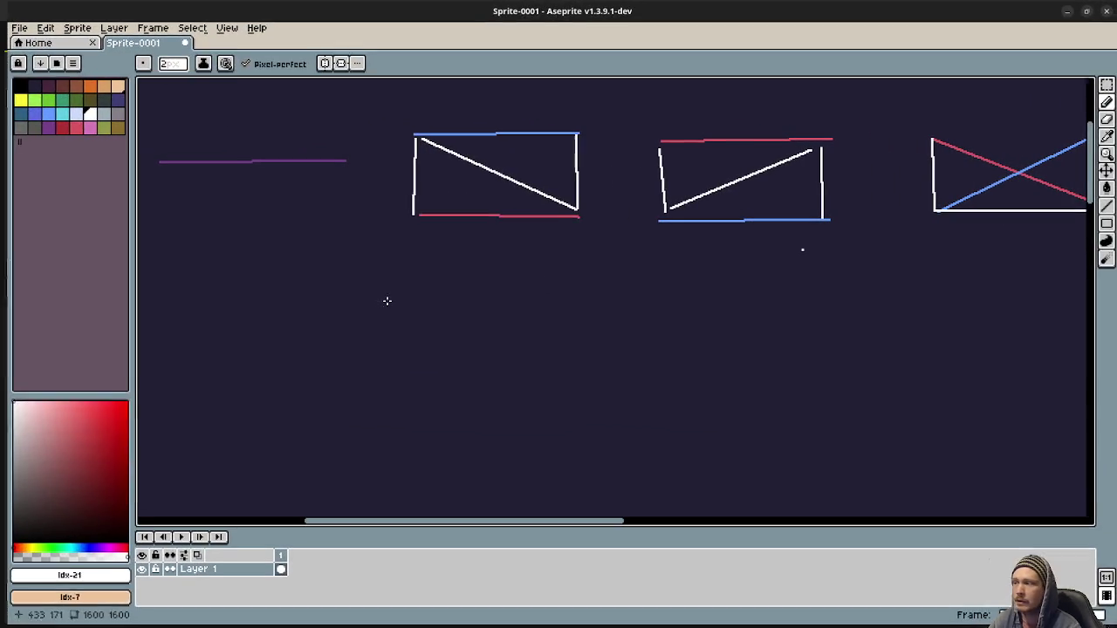
scroll(575, 313, "down", 3)
left_click_drag(574, 314, 529, 172)
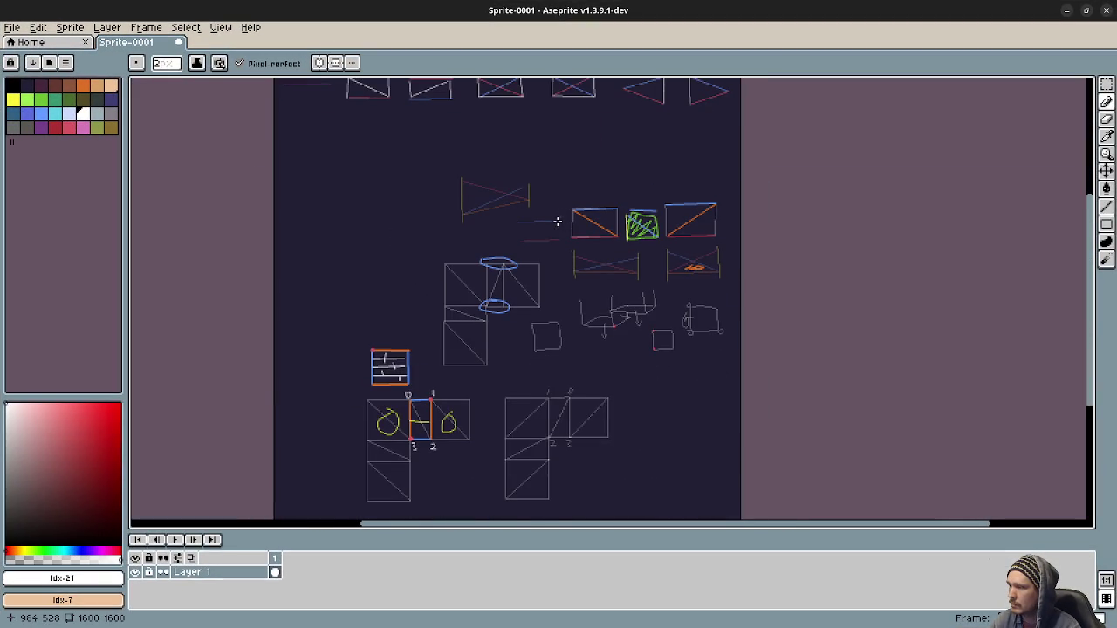
left_click_drag(558, 364, 508, 227)
scroll(515, 257, "up", 3)
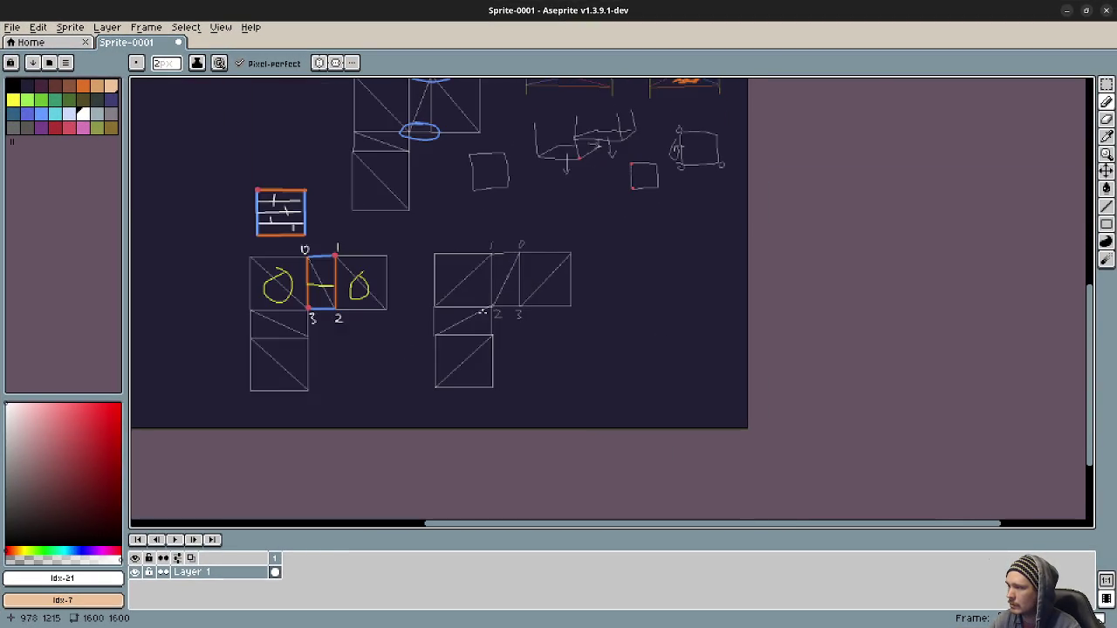
scroll(463, 321, "up", 1)
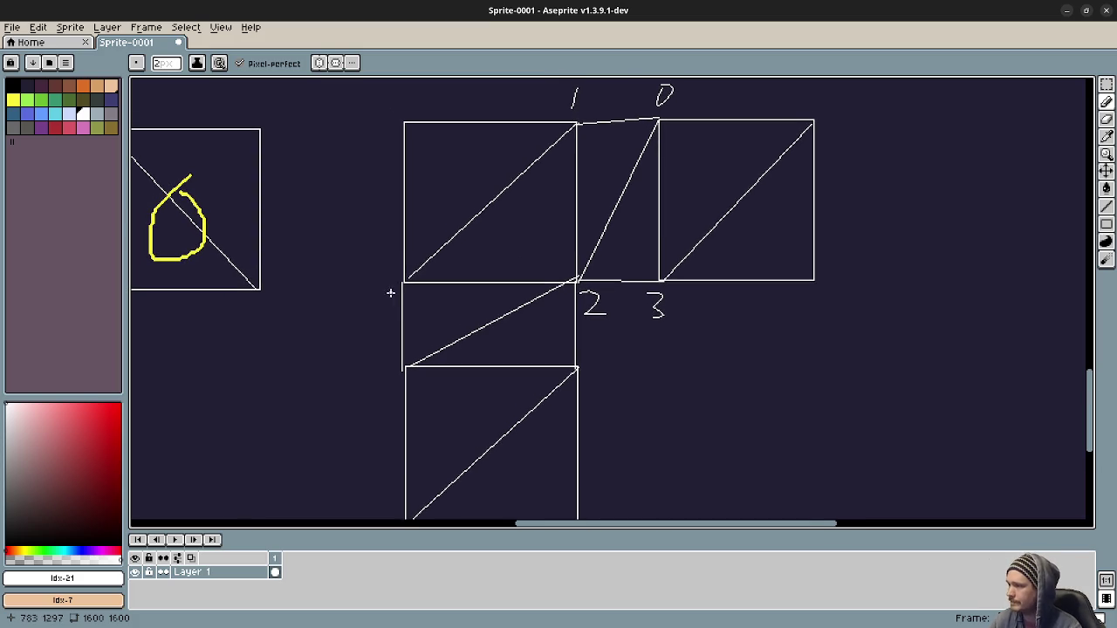
mouse_move(951, 13)
left_mouse_down()
mouse_move(550, 169)
mouse_move(261, 262)
left_mouse_up()
scroll(200, 448, "down", 3)
- Review the east skirt code and reveal the sketch cell labelled 3
scroll(200, 448, "up", 3)
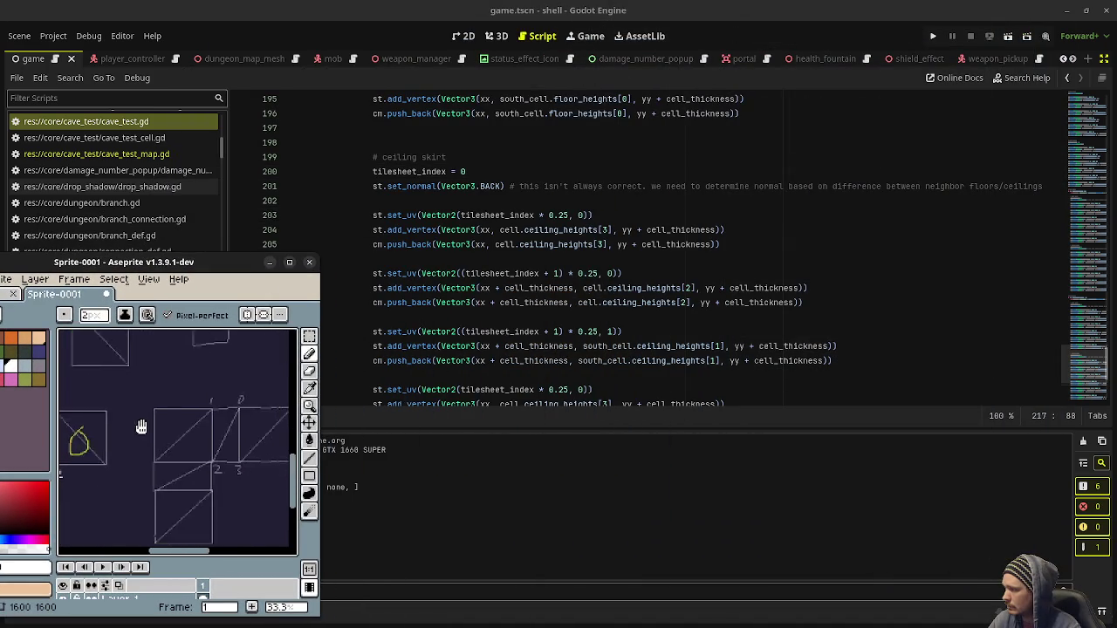
scroll(207, 449, "down", 1)
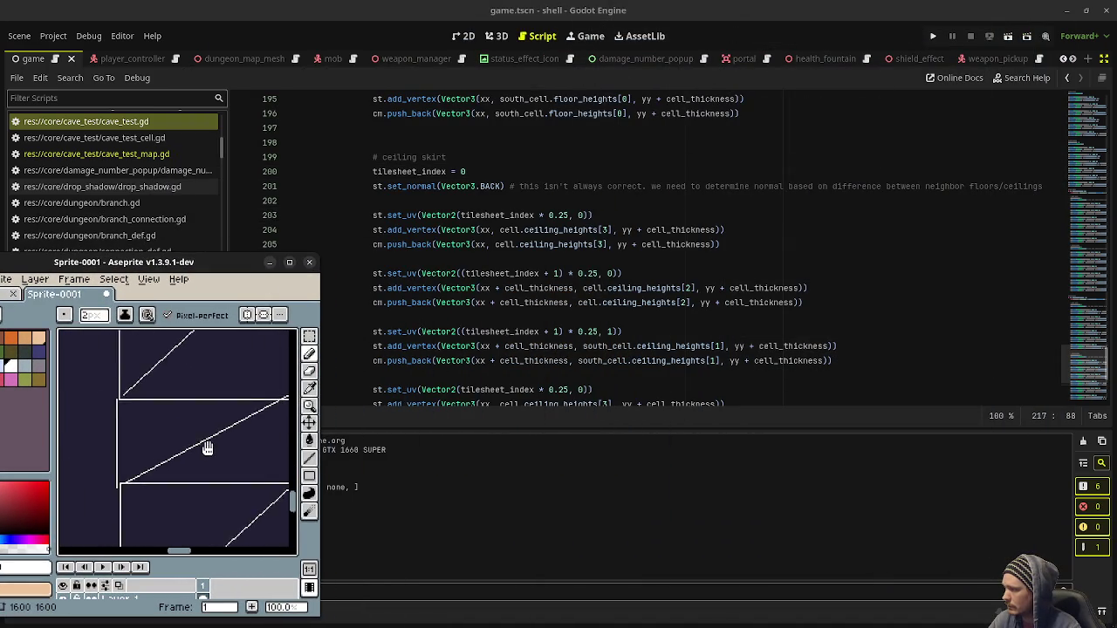
scroll(165, 449, "up", 1)
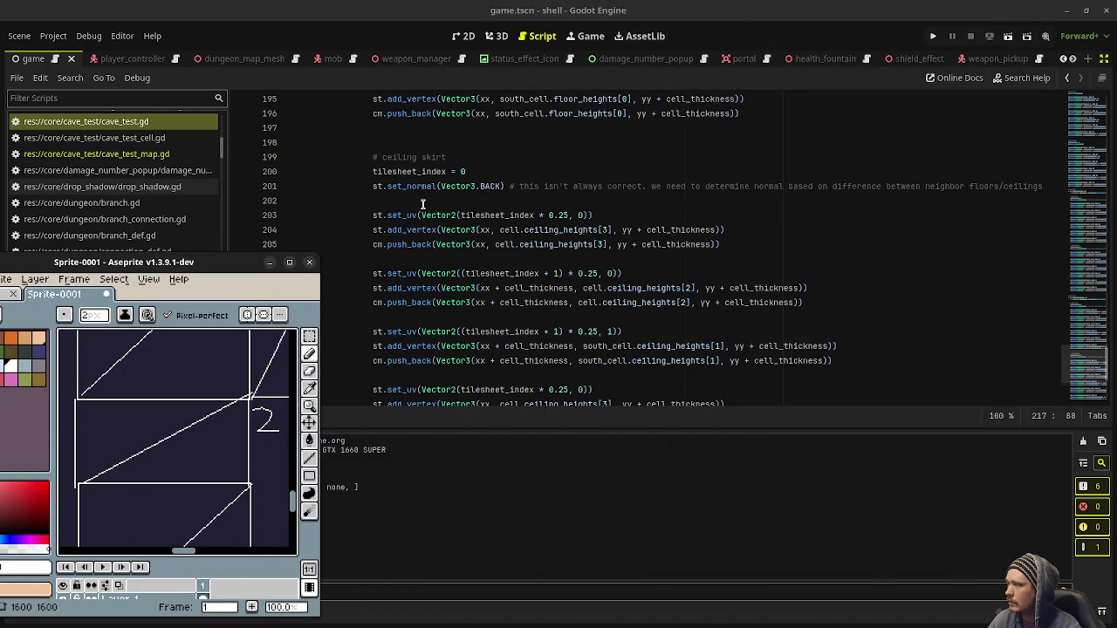
scroll(509, 242, "up", 3)
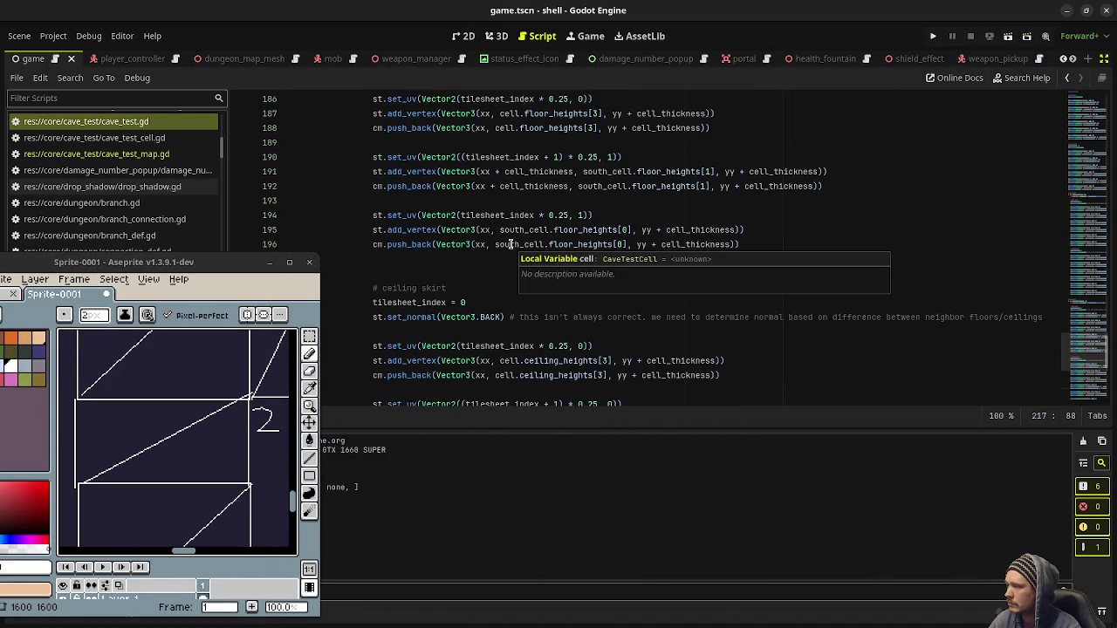
scroll(510, 244, "up", 8)
scroll(511, 244, "down", 9)
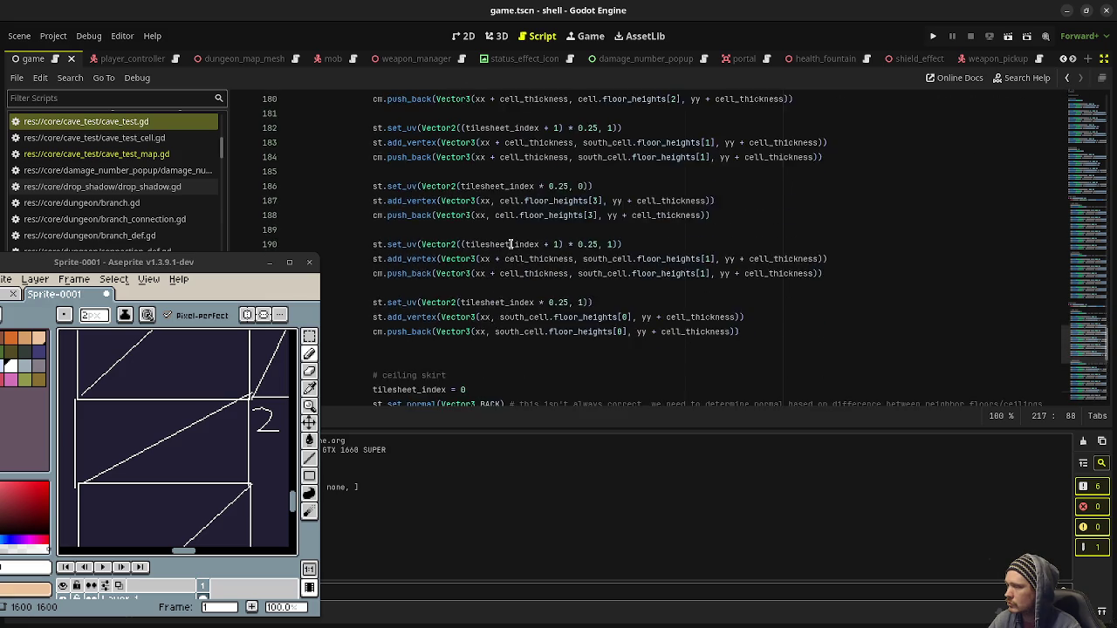
scroll(510, 245, "down", 2)
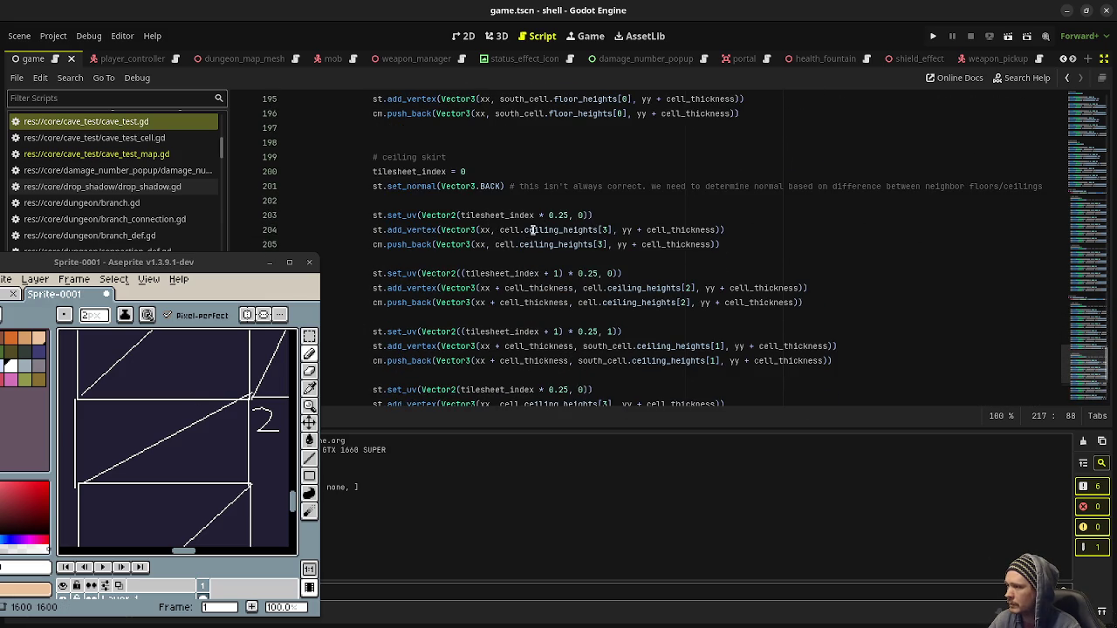
scroll(519, 221, "down", 1)
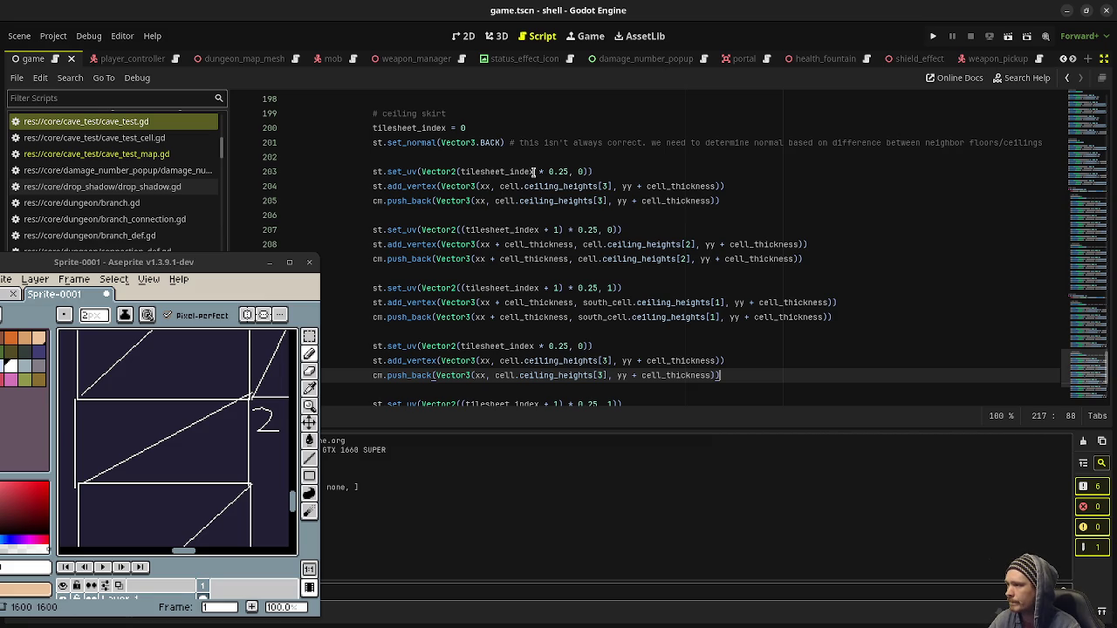
scroll(541, 210, "up", 10)
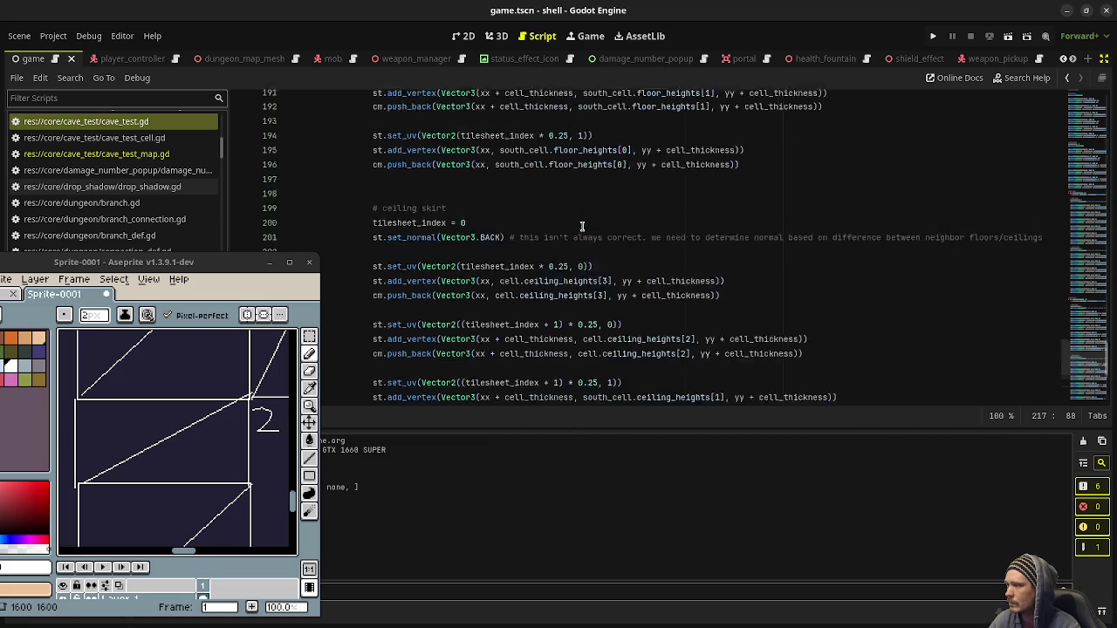
scroll(582, 227, "up", 6)
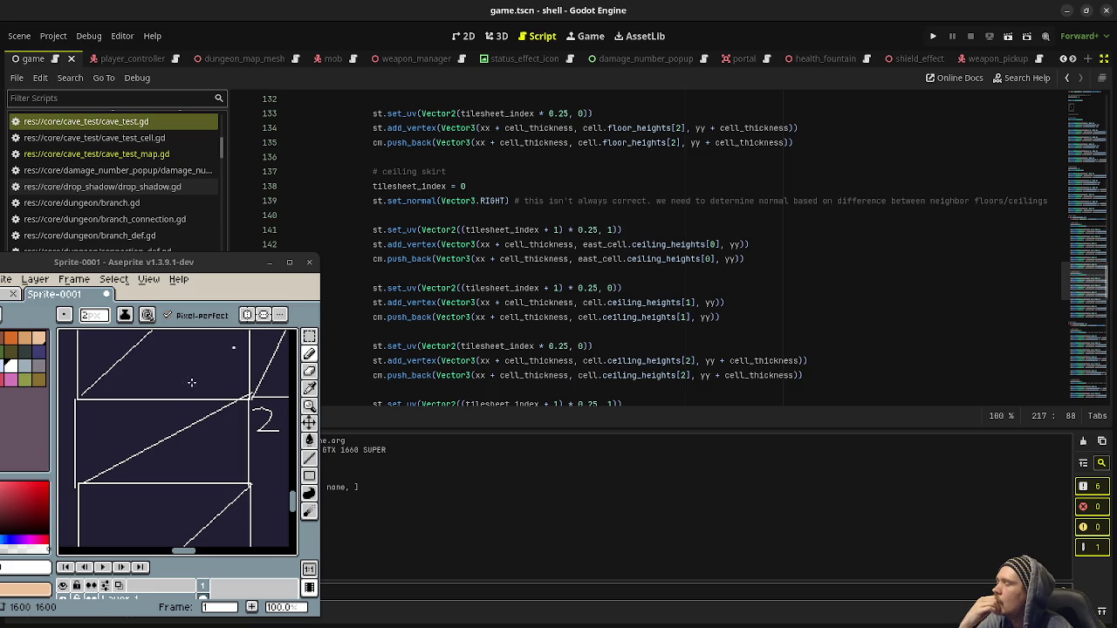
mouse_move(224, 387)
left_mouse_down()
mouse_move(180, 483)
mouse_move(143, 486)
mouse_move(229, 408)
mouse_move(224, 389)
left_mouse_up()
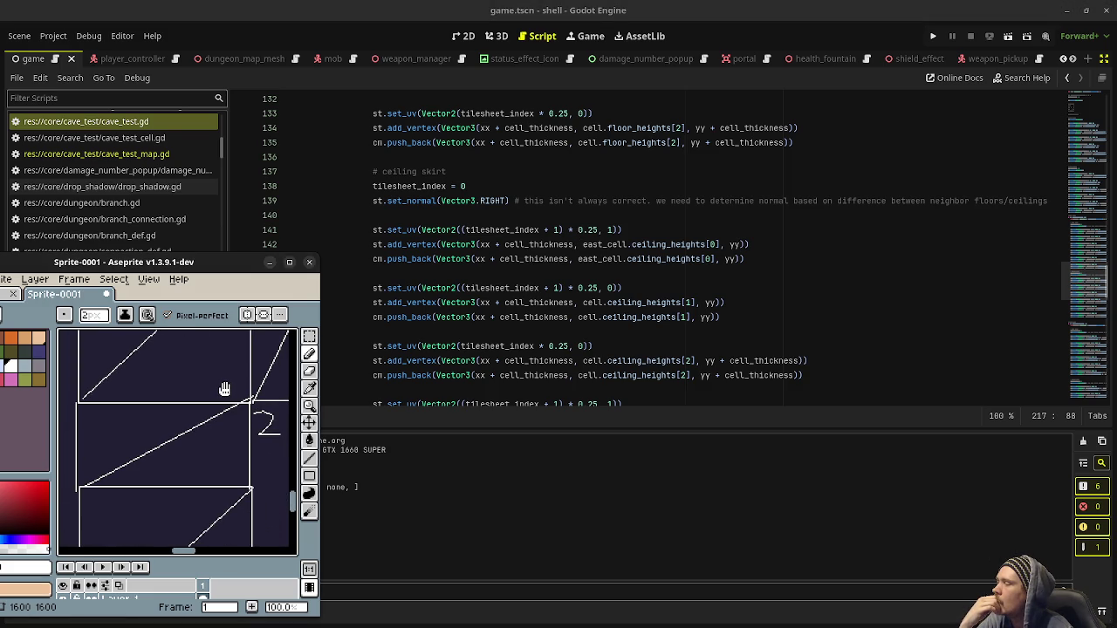
- Deselect the ceiling skirt lines 141–157 and scroll down to the south '# ceiling skirt' block
left_click(369, 231)
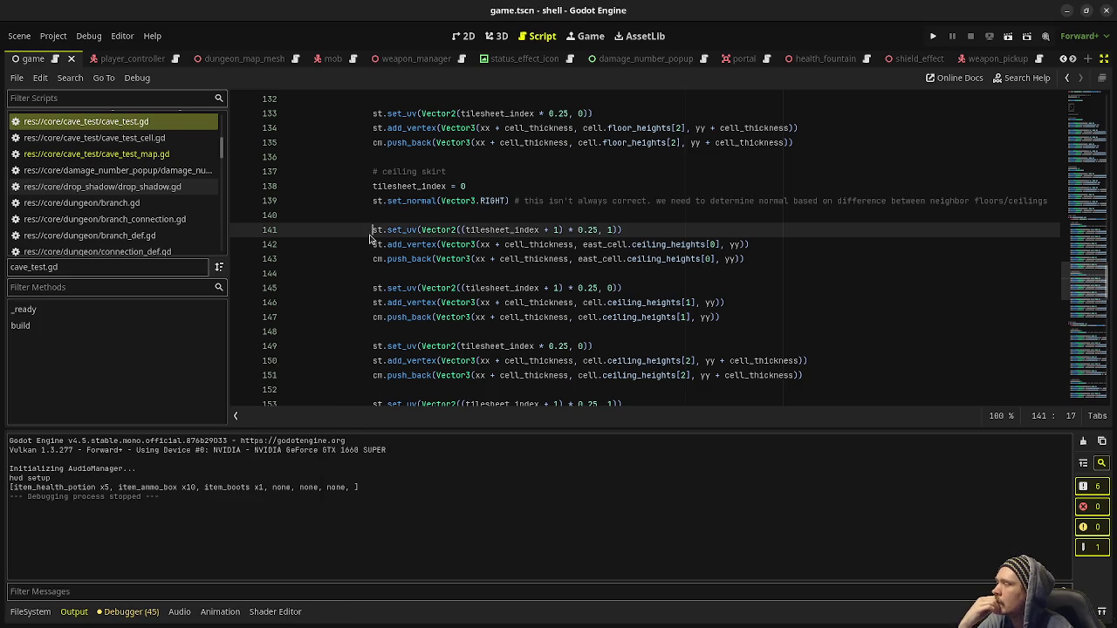
mouse_move(369, 231)
left_mouse_down()
mouse_move(384, 254)
mouse_move(481, 286)
mouse_move(785, 375)
mouse_move(830, 376)
left_mouse_up()
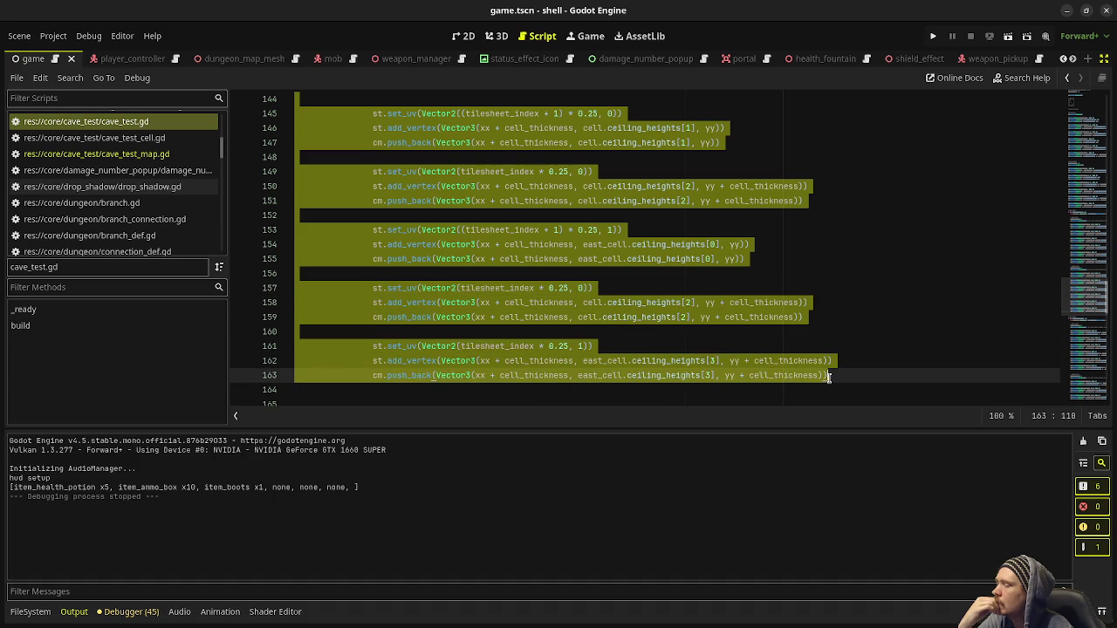
left_click(794, 331)
scroll(670, 349, "down", 6)
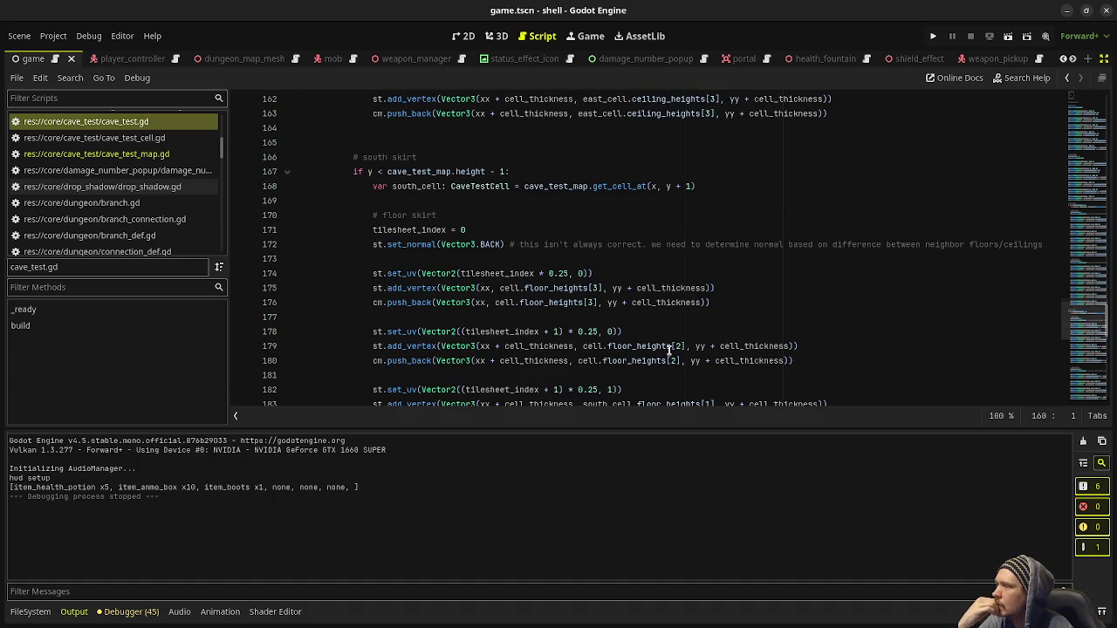
scroll(670, 349, "up", 4)
scroll(668, 350, "down", 10)
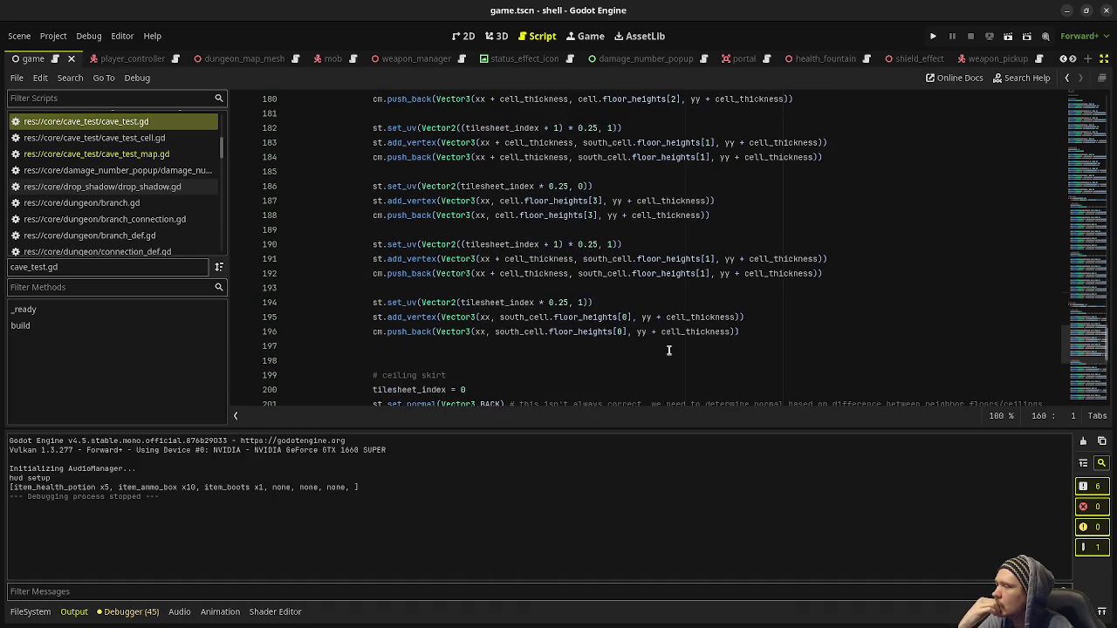
scroll(669, 350, "down", 2)
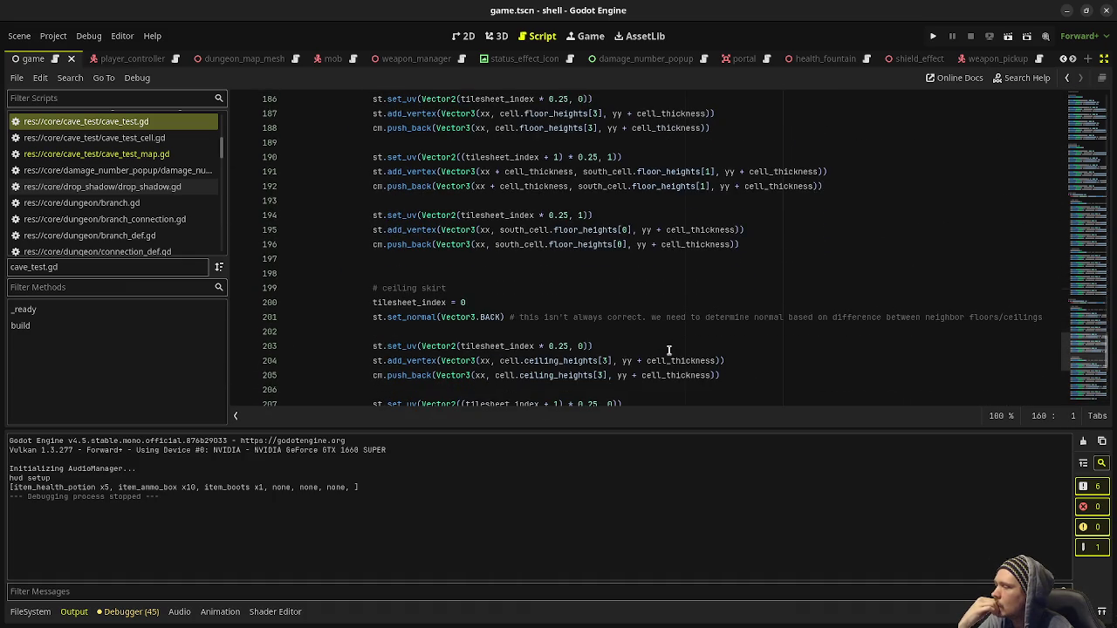
scroll(668, 350, "down", 4)
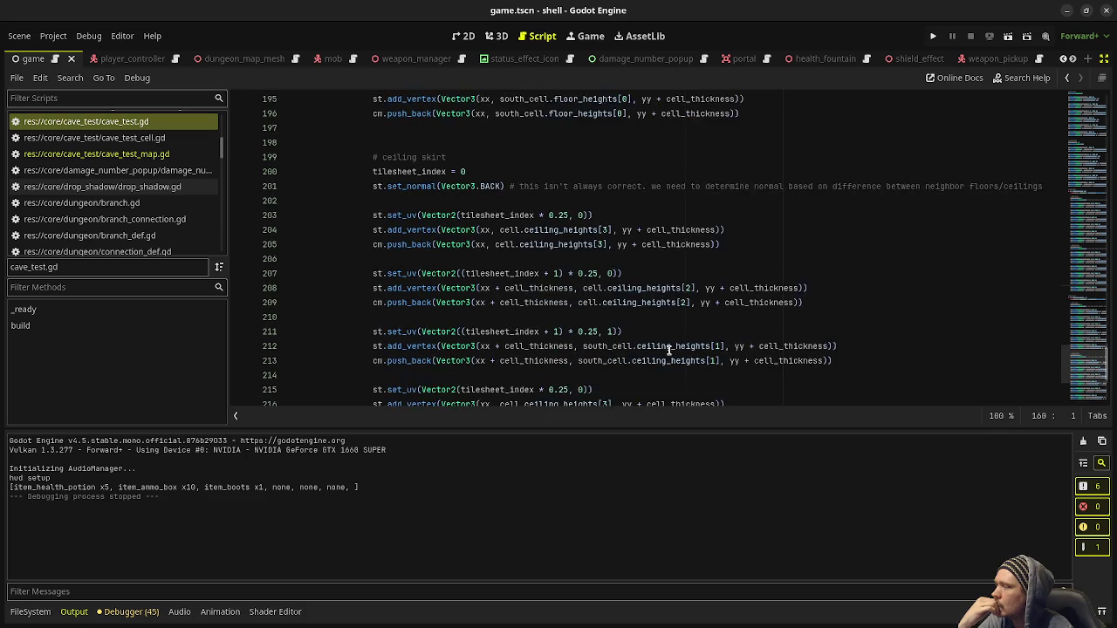
scroll(743, 280, "down", 1)
- Set the Aseprite diagram window to Always on Top
key("alt+Tab")
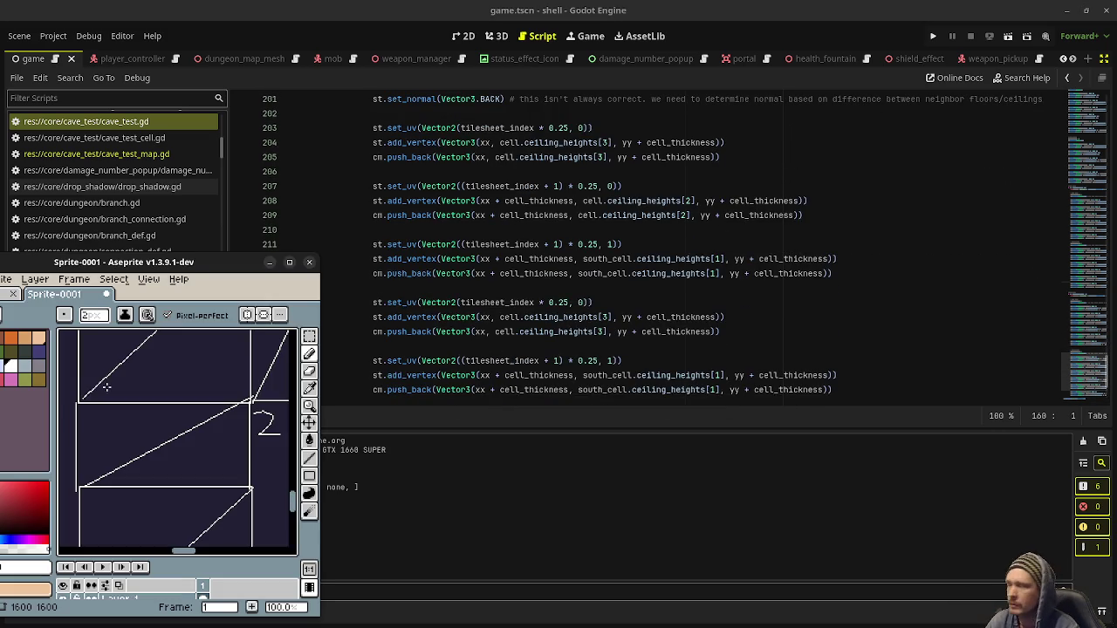
right_click(194, 264)
left_click(237, 399)
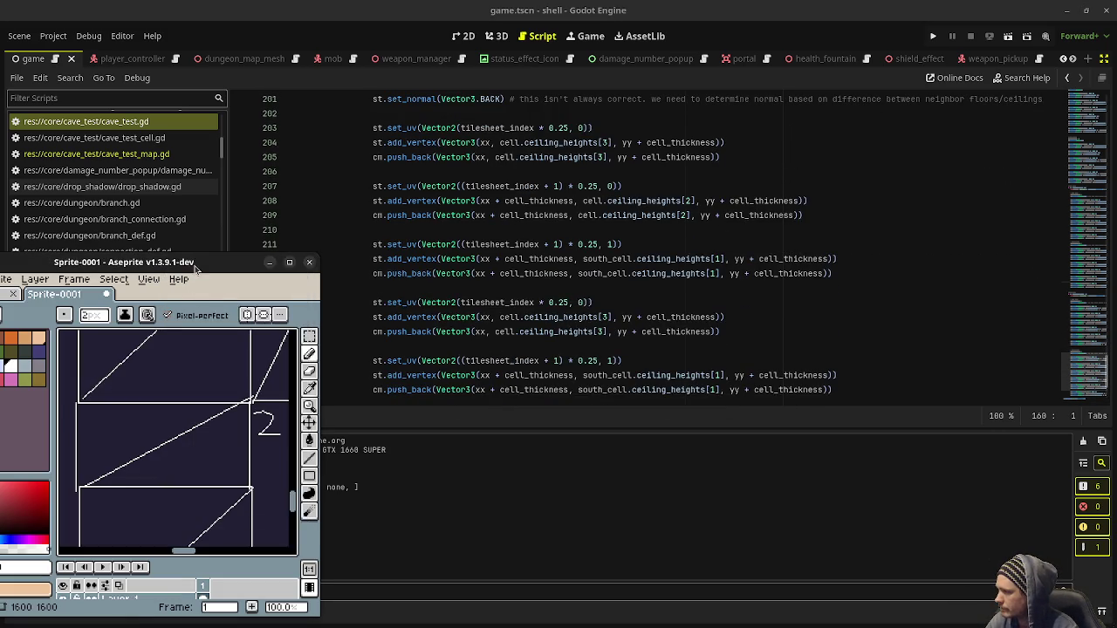
right_click(193, 265)
left_click(238, 403)
- Pan to the quad's lower half and draw labels 2 and 3 at its lower-left and lower-right corners
left_click_drag(220, 421, 232, 417)
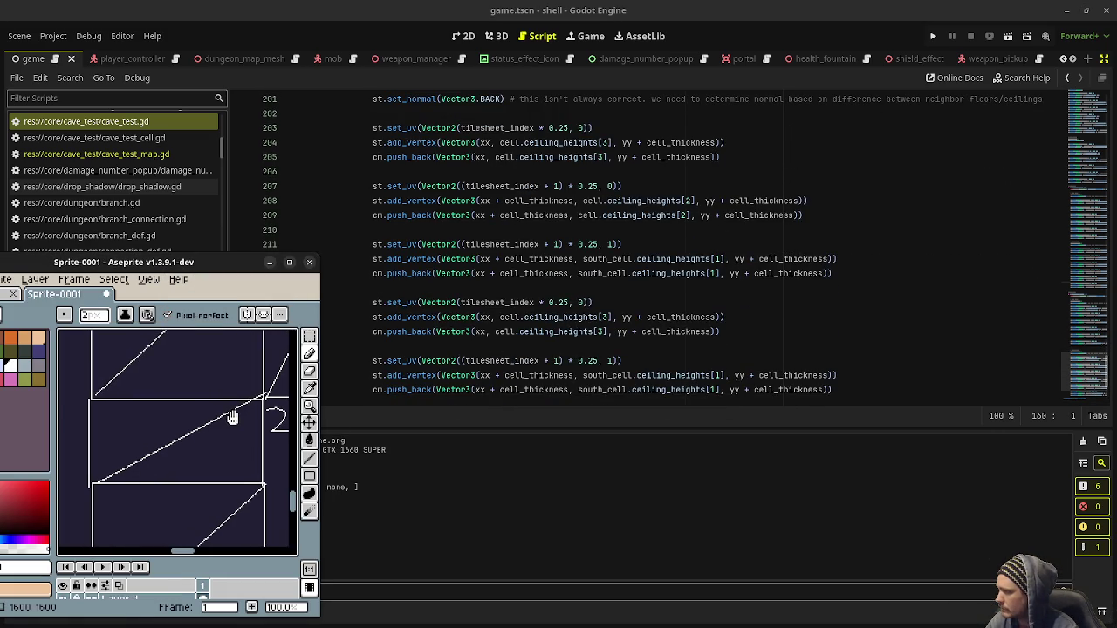
scroll(567, 288, "up", 2)
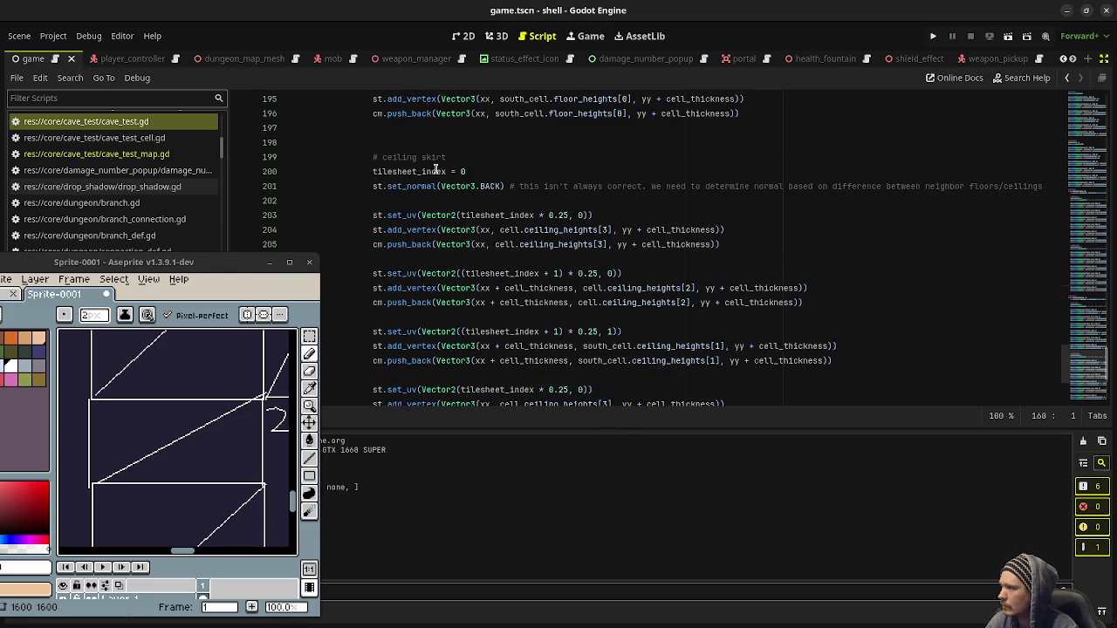
scroll(441, 220, "up", 7)
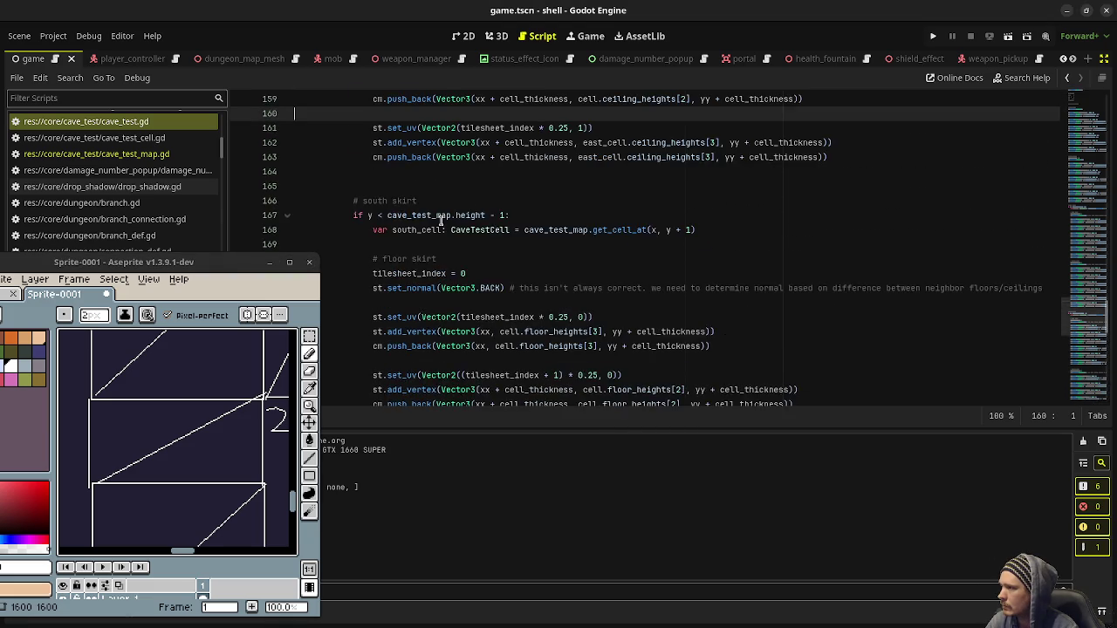
scroll(441, 221, "down", 7)
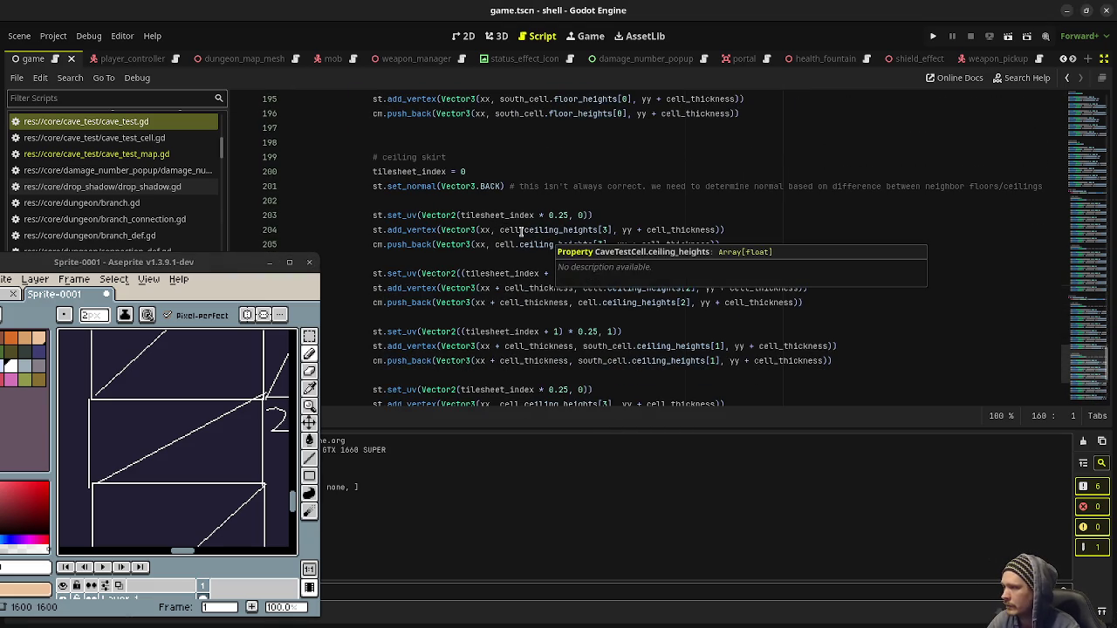
mouse_move(241, 375)
left_mouse_down()
mouse_move(235, 492)
mouse_move(228, 472)
mouse_move(137, 469)
mouse_move(195, 456)
mouse_move(248, 408)
mouse_move(232, 396)
mouse_move(259, 412)
left_mouse_up()
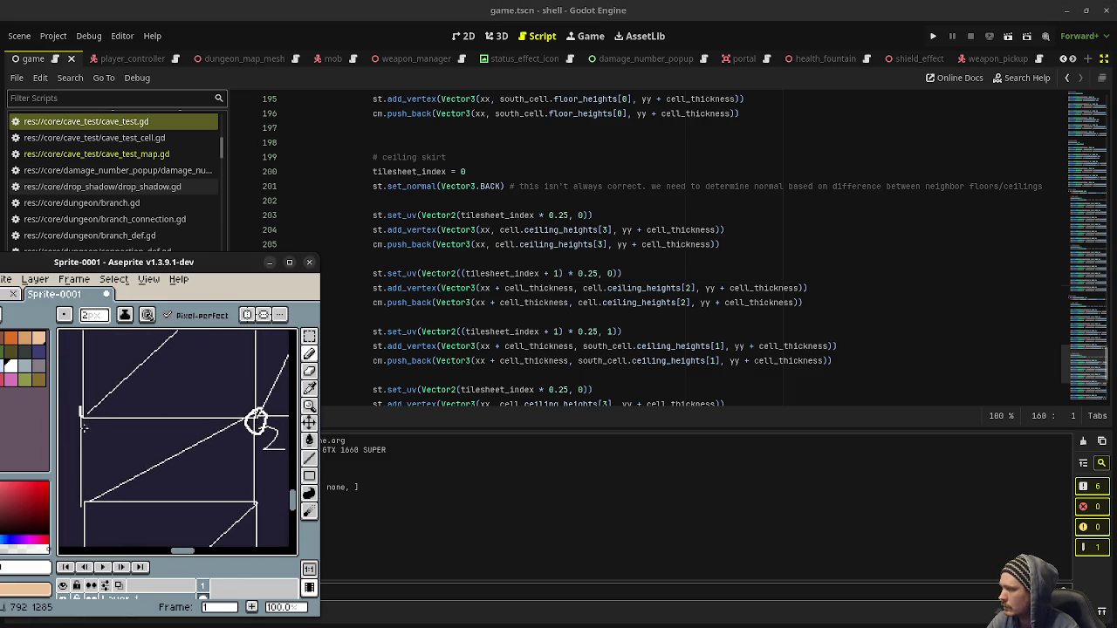
left_click_drag(65, 489, 105, 512)
left_click_drag(225, 498, 256, 521)
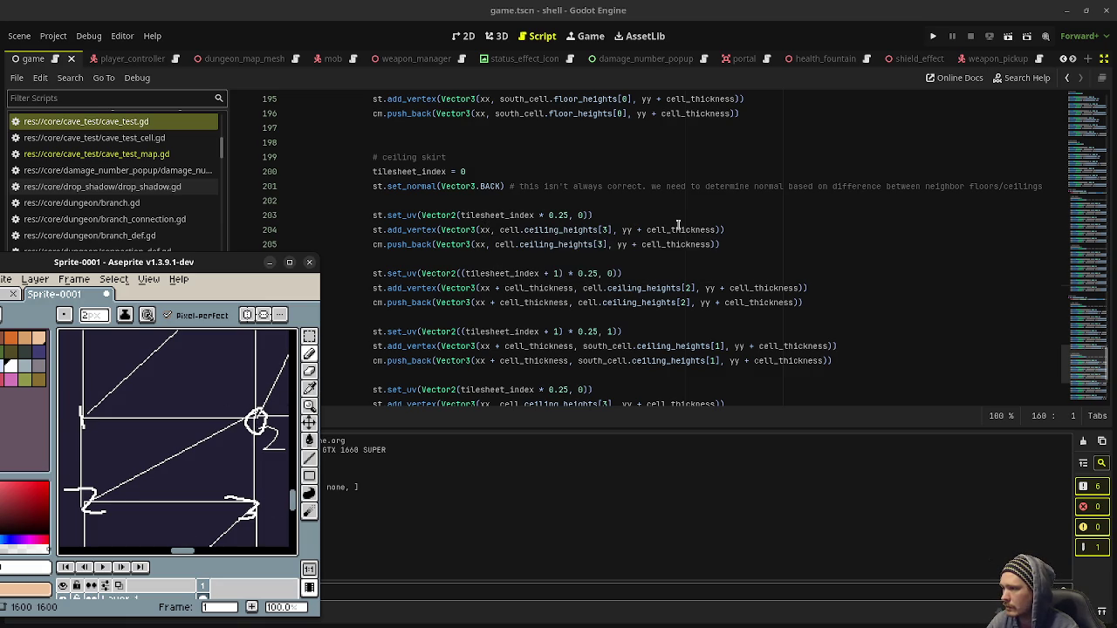
left_click(605, 230)
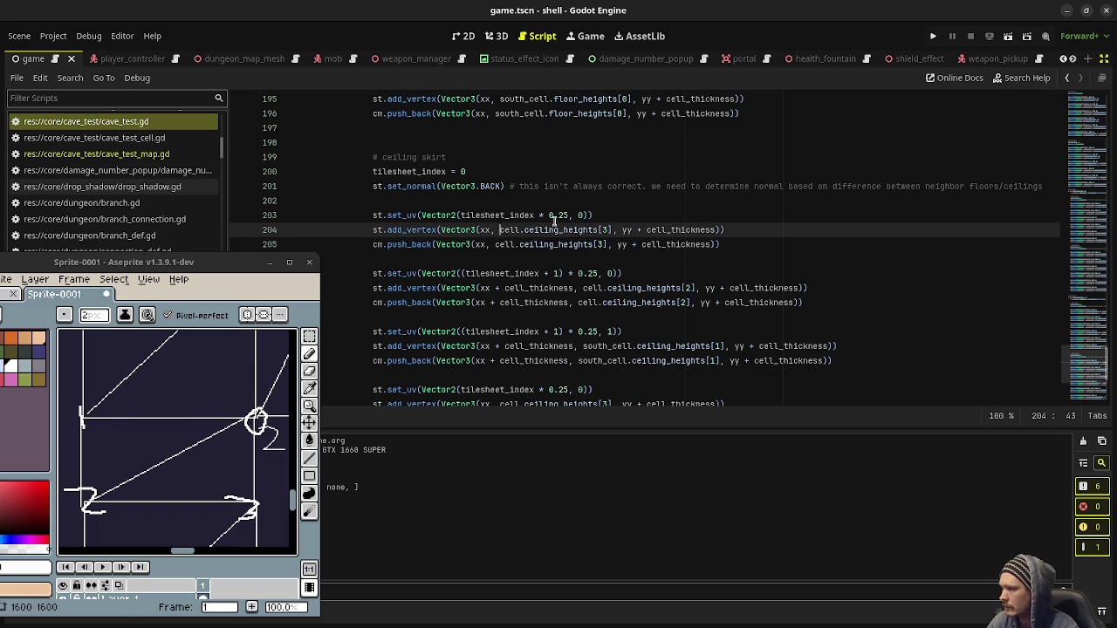
- Make lines 204–205 use xx + cell_thickness with ceiling_heights[2]
left_click_drag(631, 231, 675, 234)
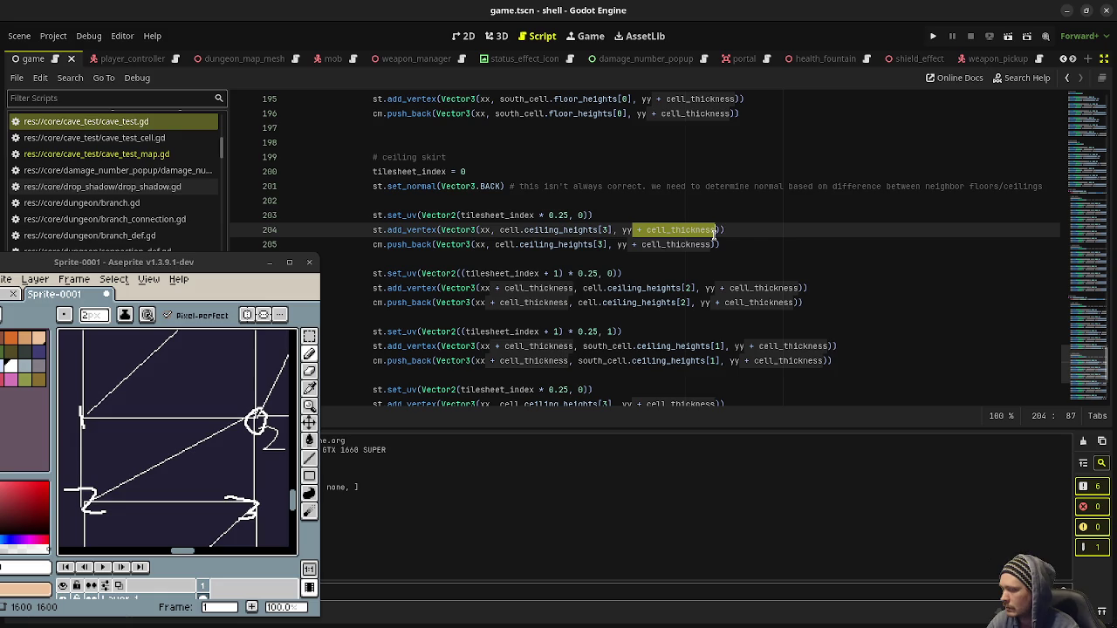
left_click(491, 230)
type("+ cell_thickness")
left_click(486, 244)
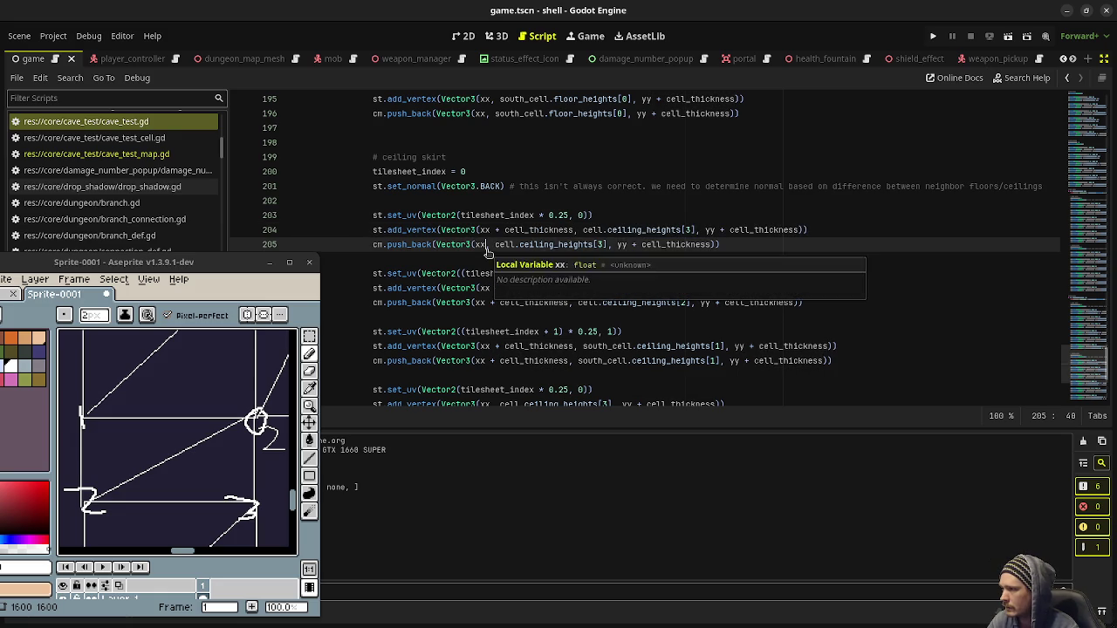
type("+ cell_thickness")
key("ctrl+s")
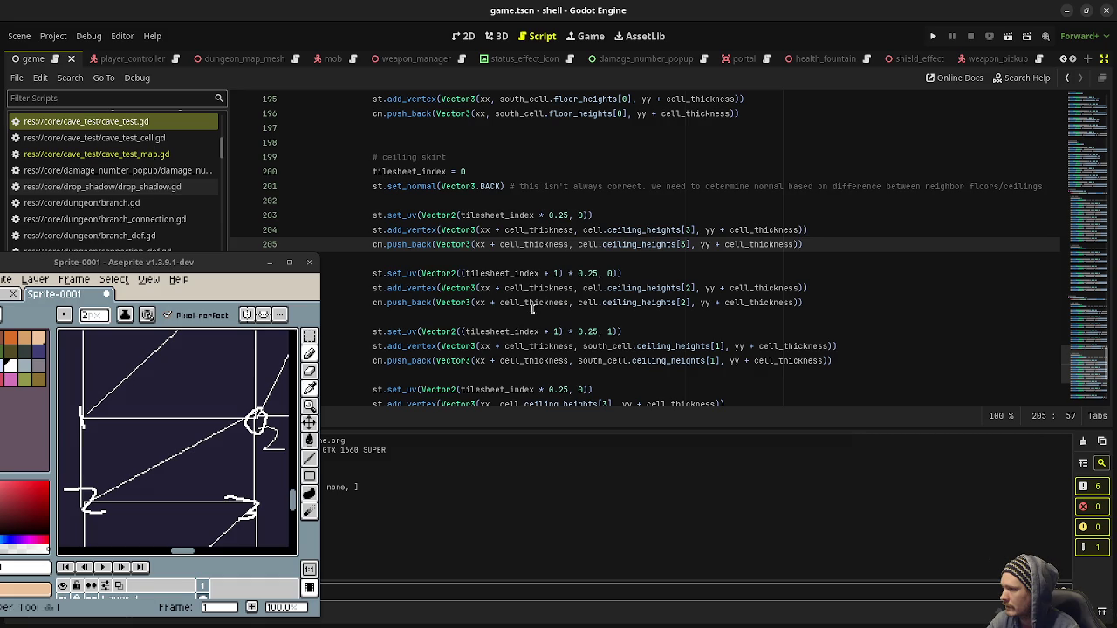
double_click(687, 229)
type("2")
double_click(682, 245)
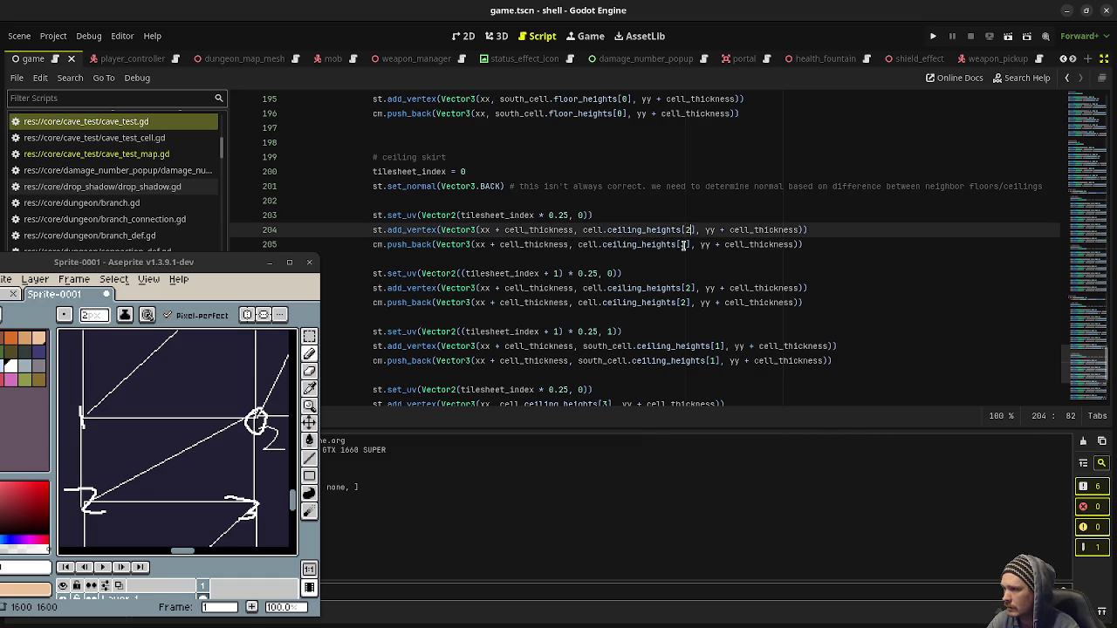
type("2")
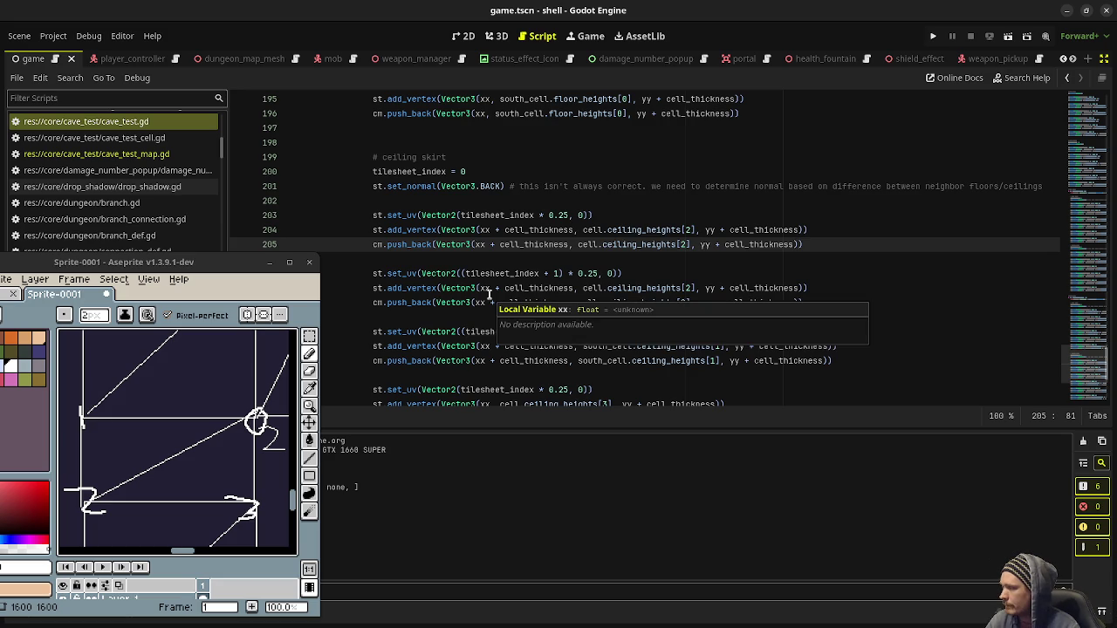
- Strip + cell_thickness from lines 208–209, set ceiling_heights[3], and save
double_click(523, 289)
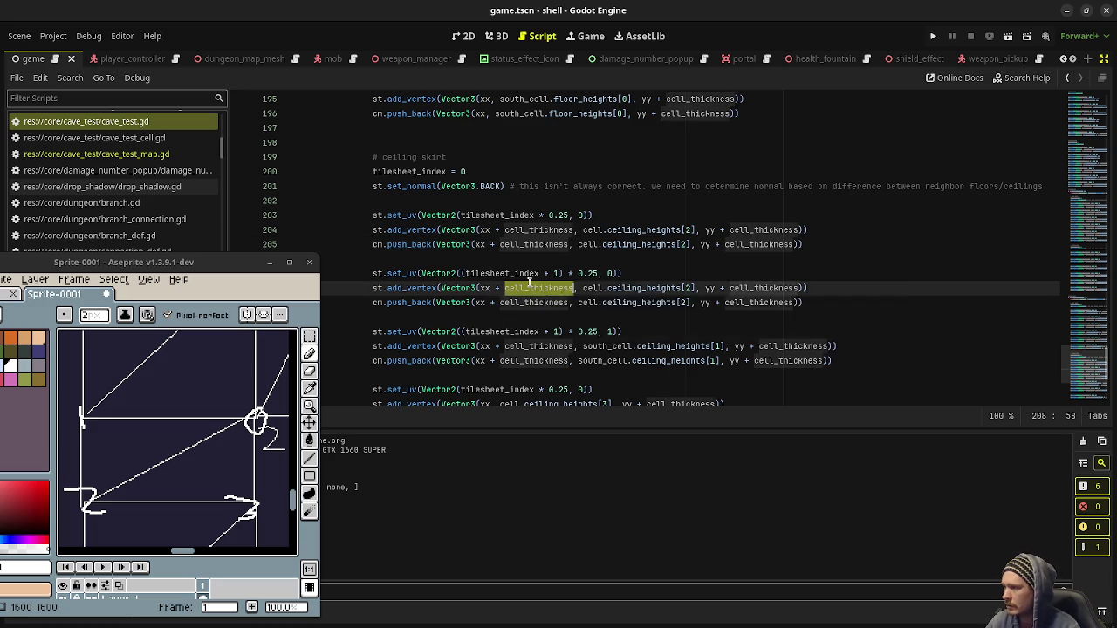
key("BackSpace")
key("BackSpace")
key("BackSpace")
key("BackSpace")
double_click(523, 303)
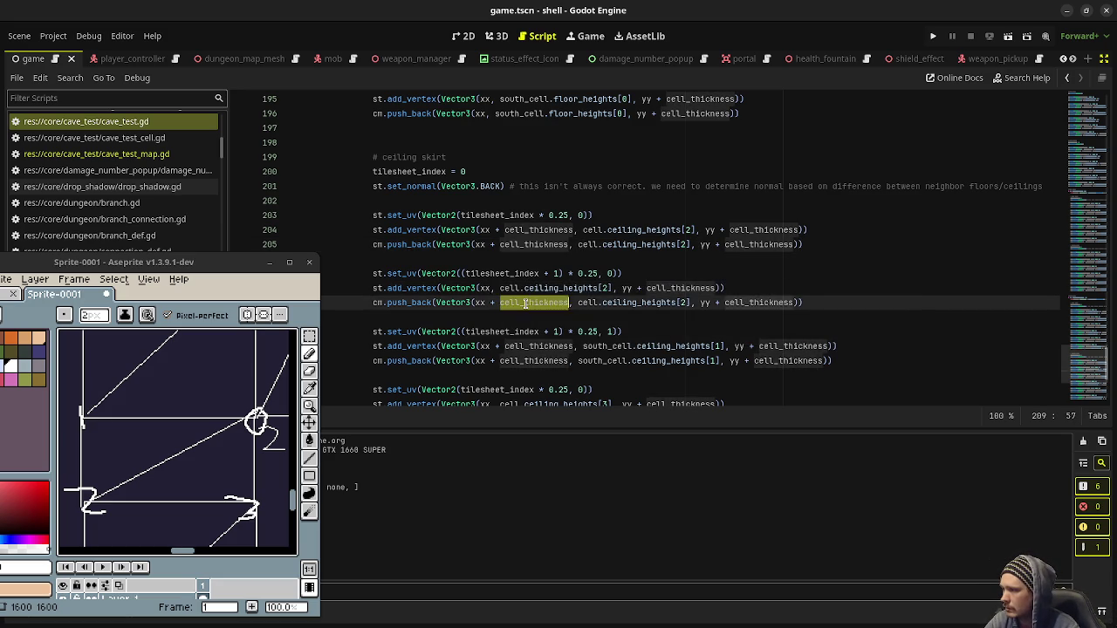
key("BackSpace")
key("BackSpace")
key("BackSpace")
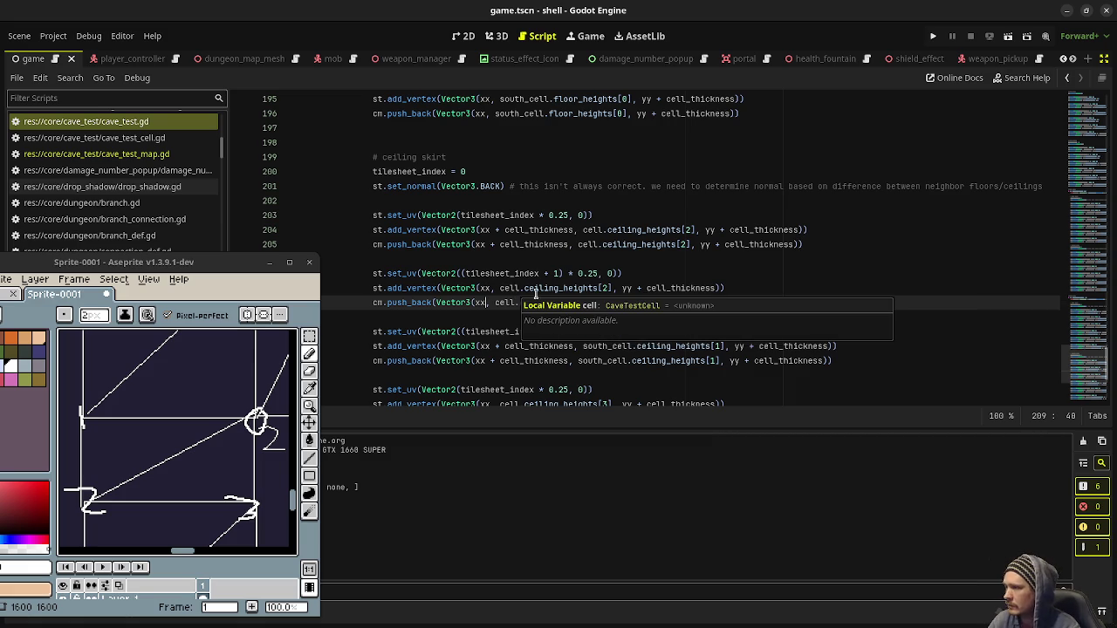
double_click(606, 288)
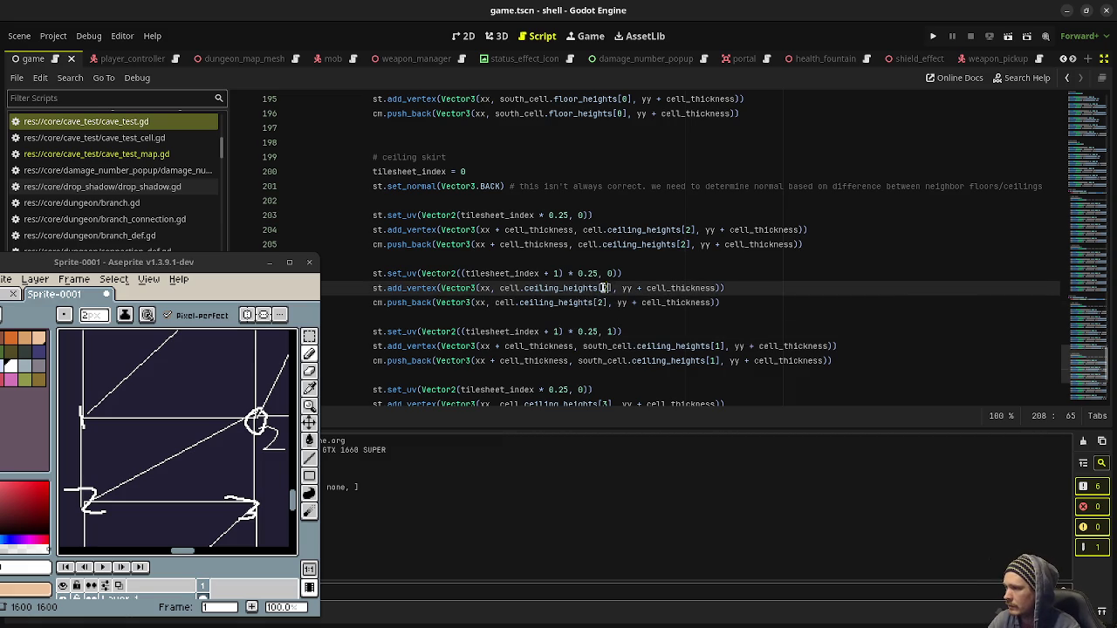
type("3")
left_click(599, 302)
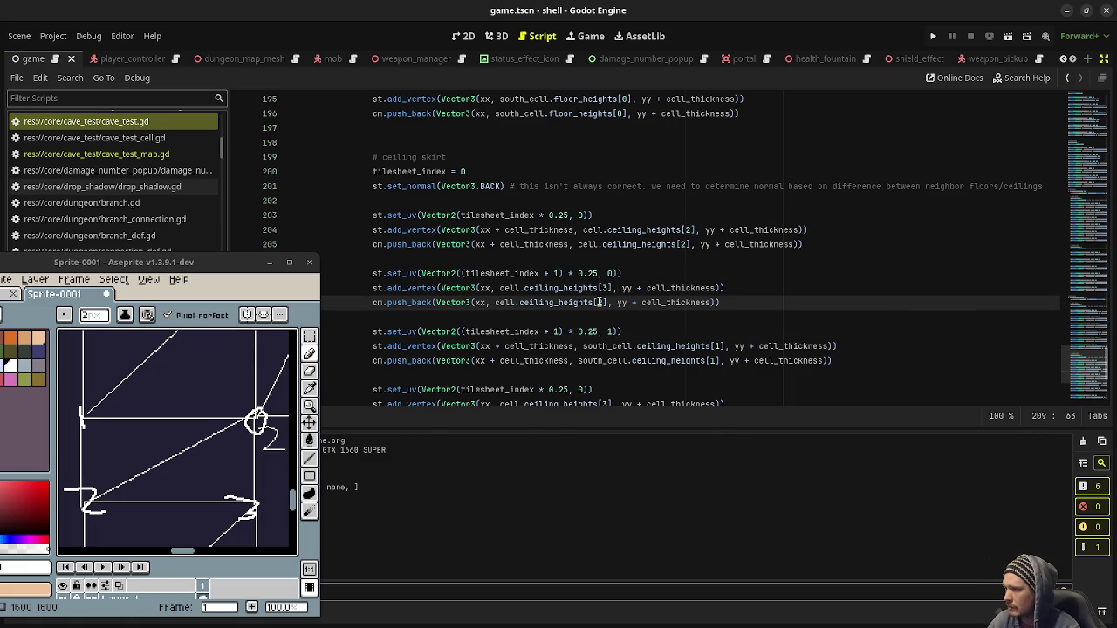
double_click(600, 302)
type("3")
key("ctrl+s")
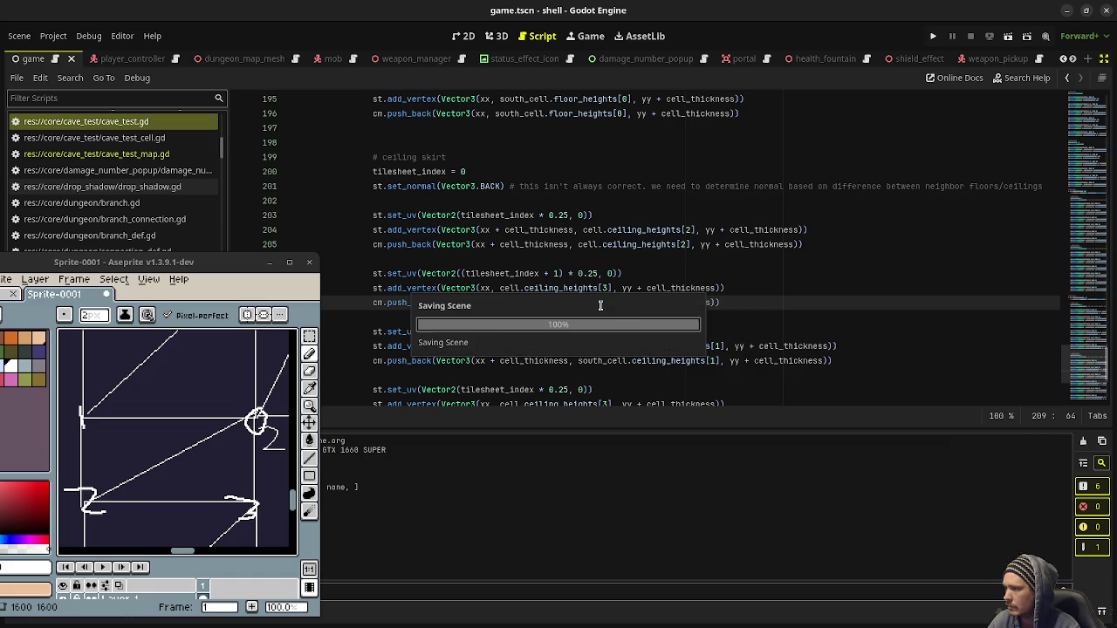